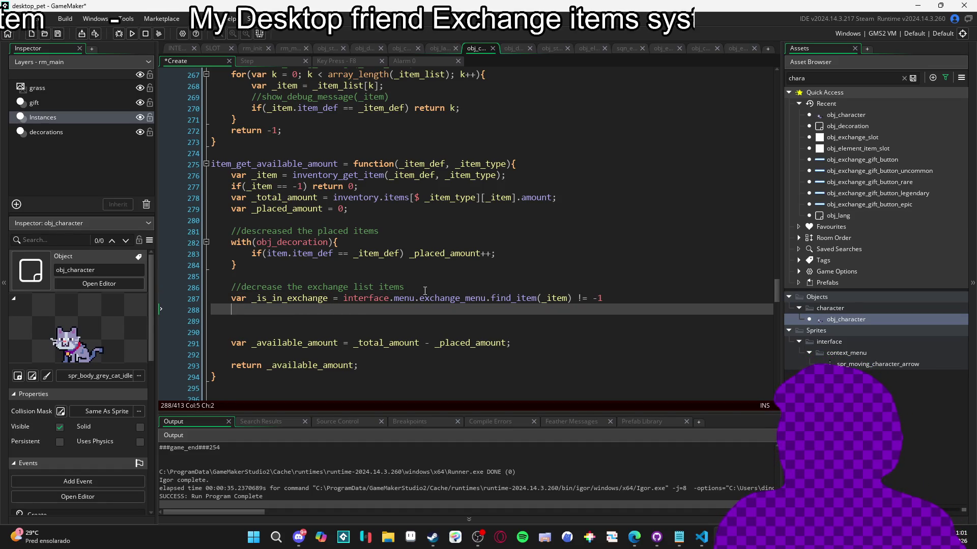
Add an empty if(_is_in_exchange) block with var _exchange_amount = 0 above it, and save
text(if(_is)
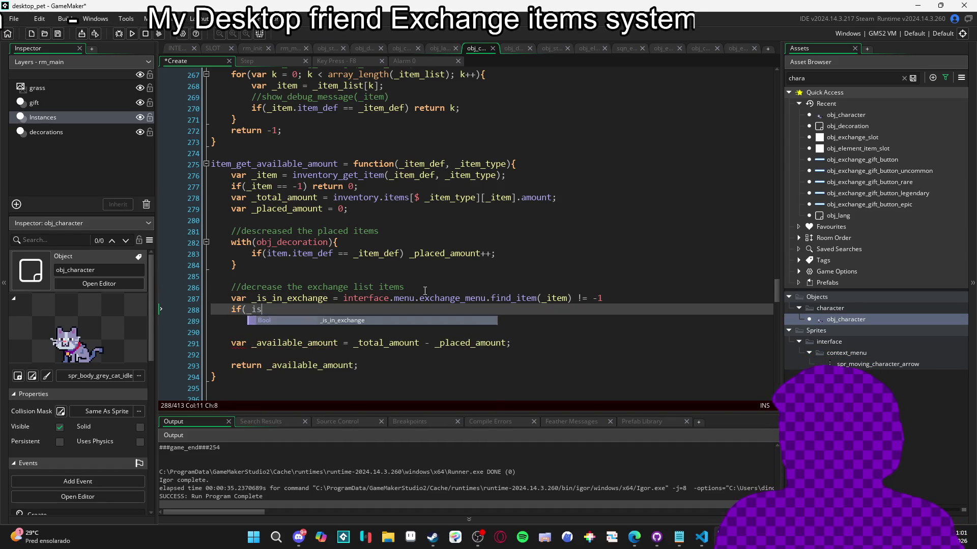
text(_in_exchange){)
key(Return)
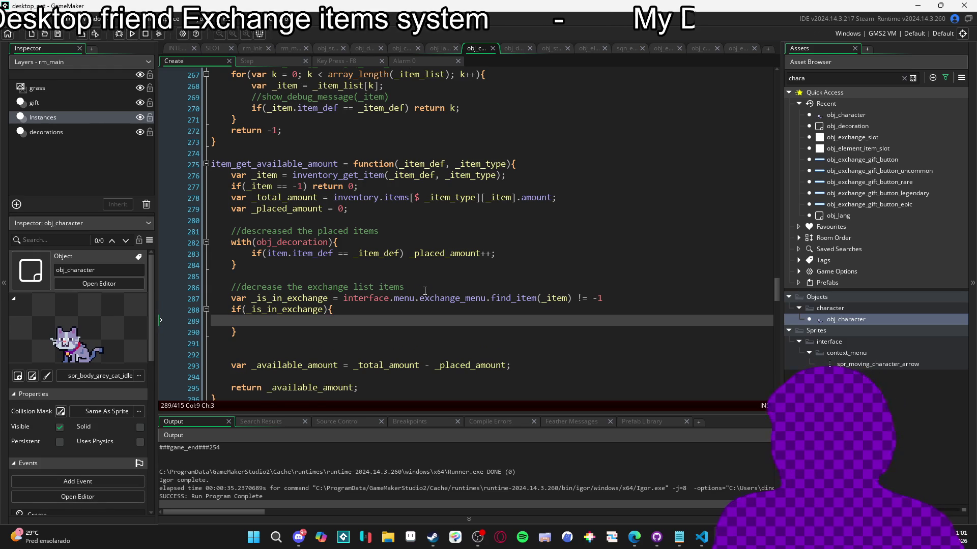
click(231, 309)
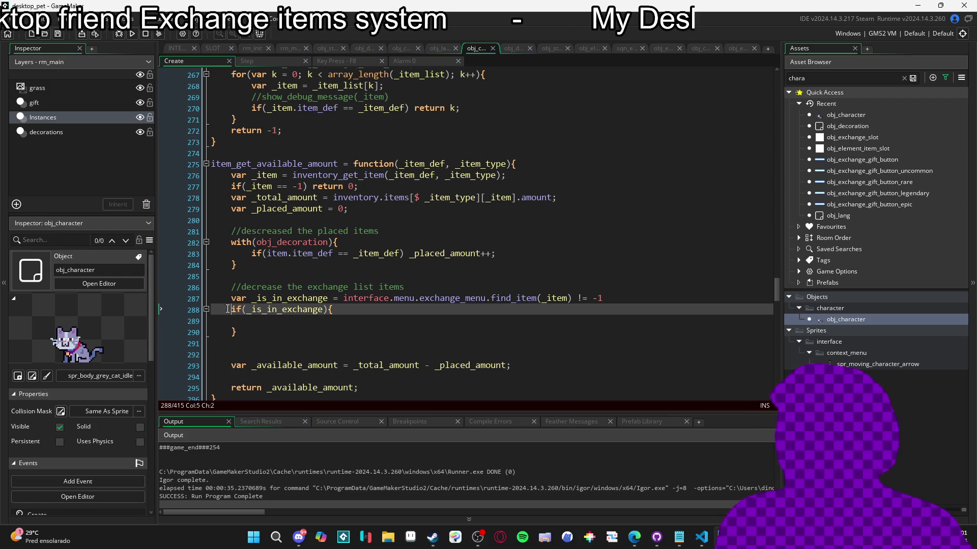
key(Return)
key(Up)
text(var _)
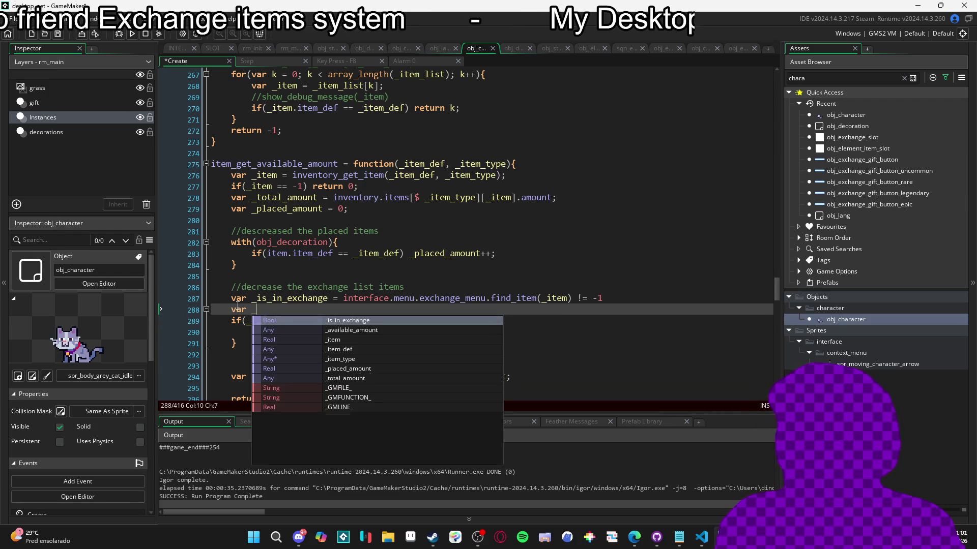
text(exch)
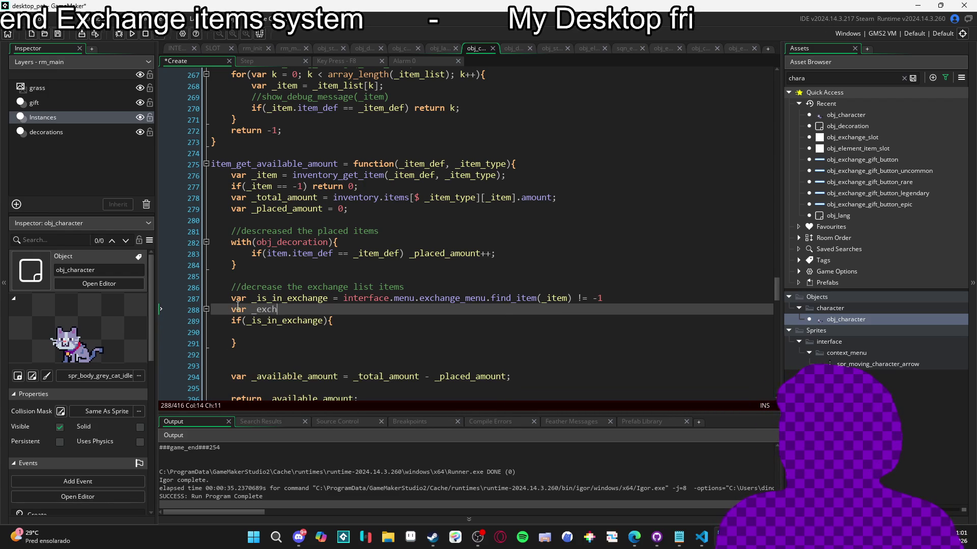
text(ange_amount = 0)
key(ctrl+s)
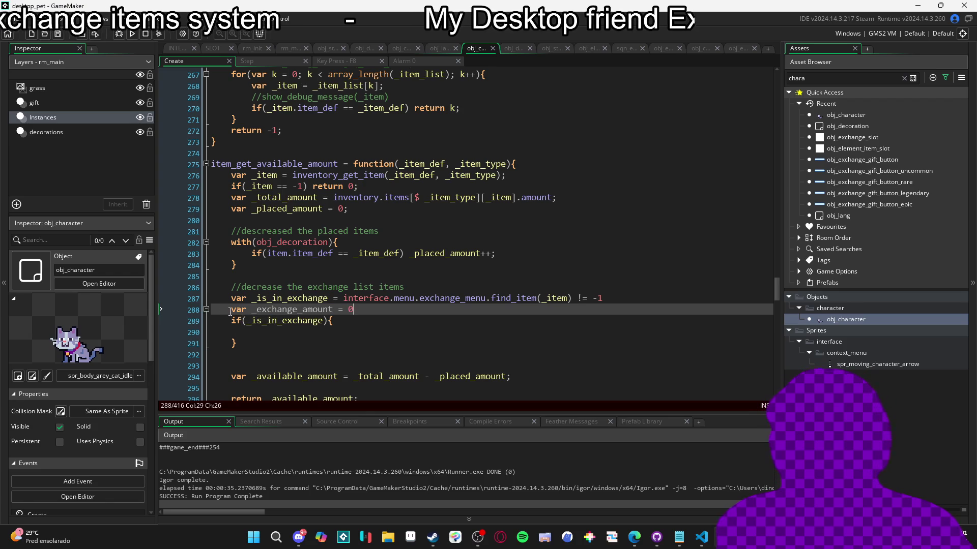
Append '- _exchange_amount' to the end of the _available_amount line
click(286, 330)
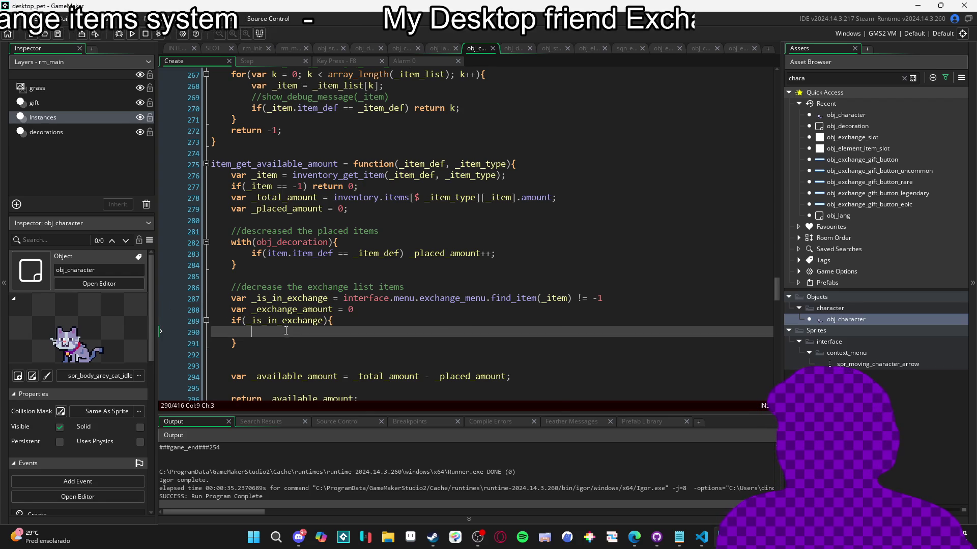
mouse_move(447, 292)
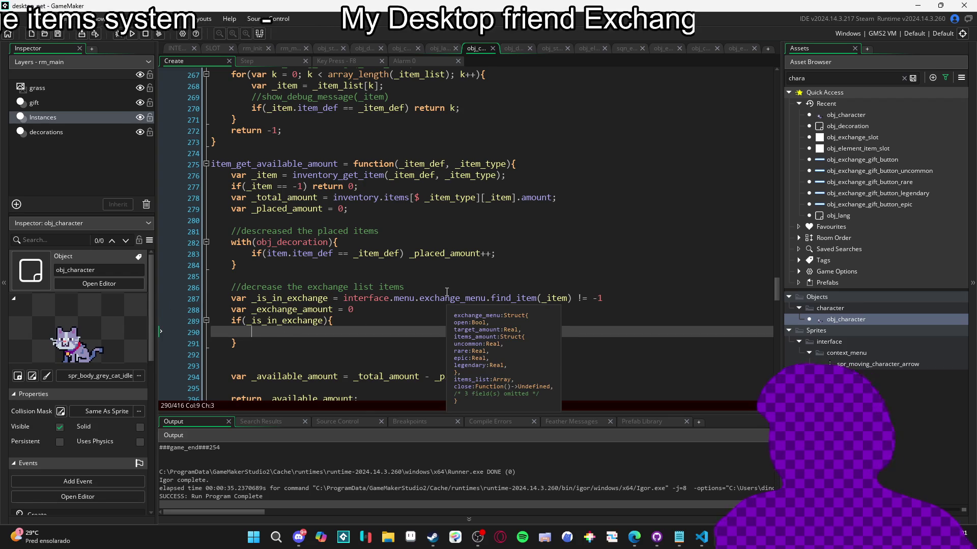
click(447, 291)
click(506, 374)
text(- _)
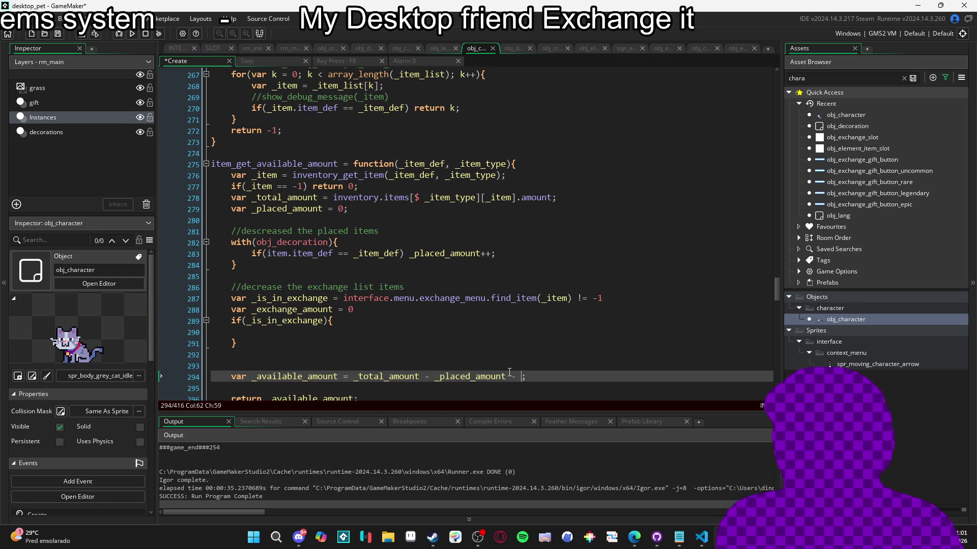
text(ex)
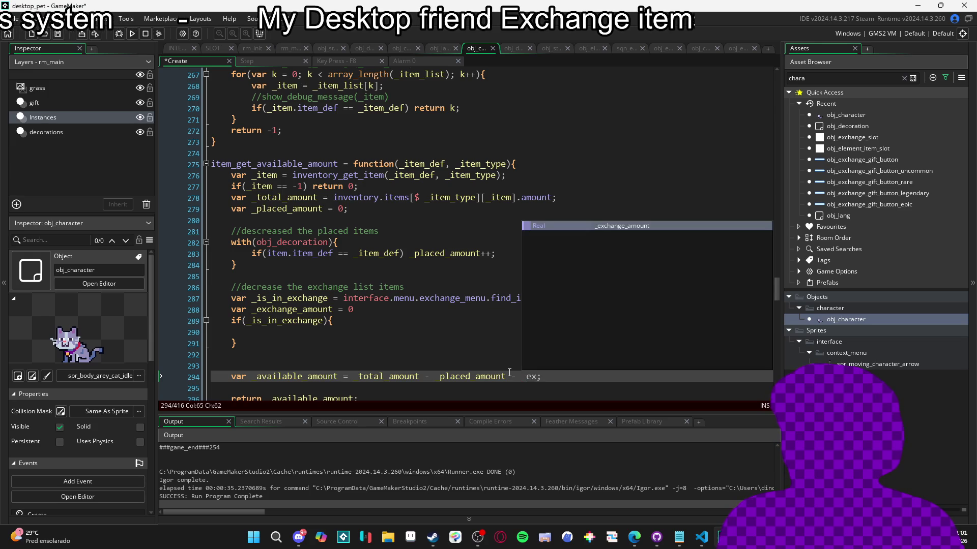
key(Return)
click(260, 335)
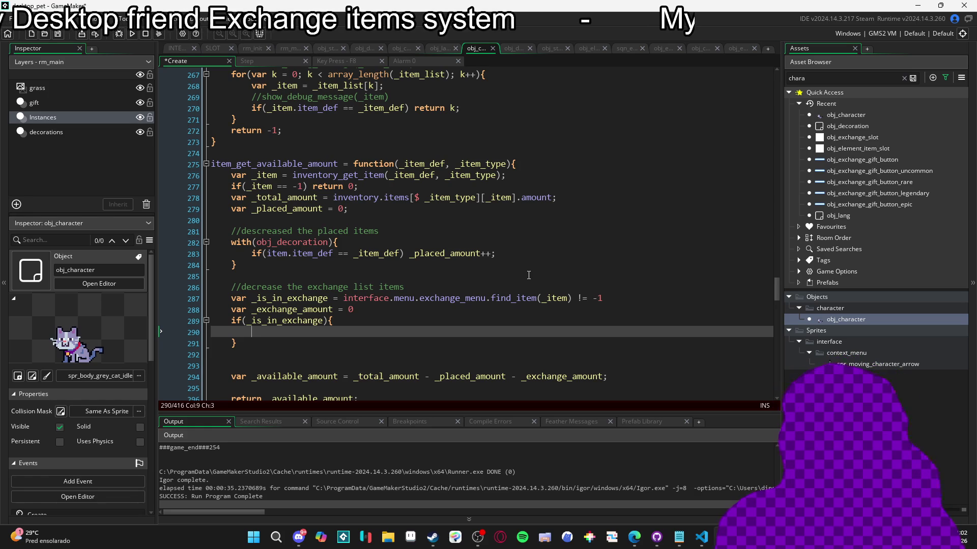
Declare var _exchange_items_list = interface.menu.exchange_menu.items_list above _exchange_amount
key(BackSpace)
key(Up)
key(Up)
key(Return)
key(Up)
text(var _it)
key(BackSpace)
key(BackSpace)
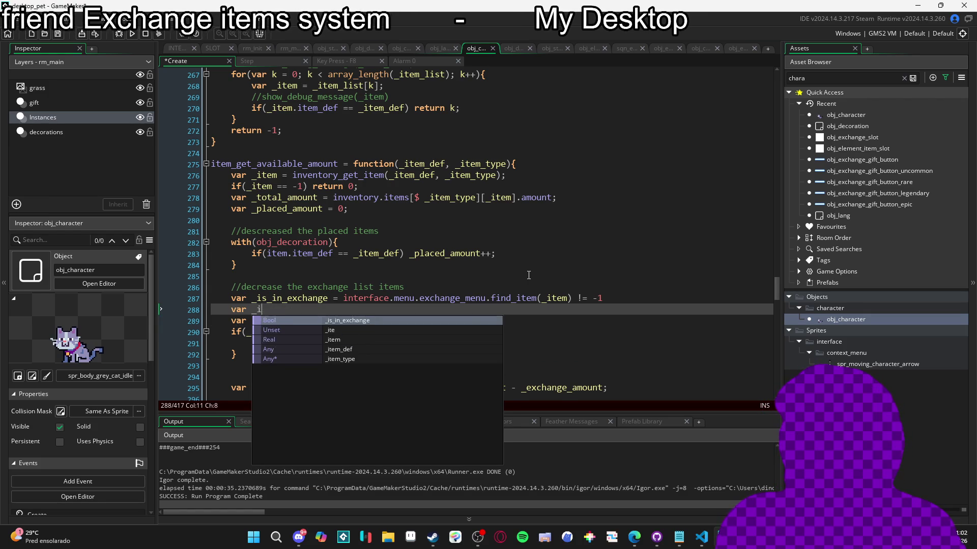
text(exchange_items_l)
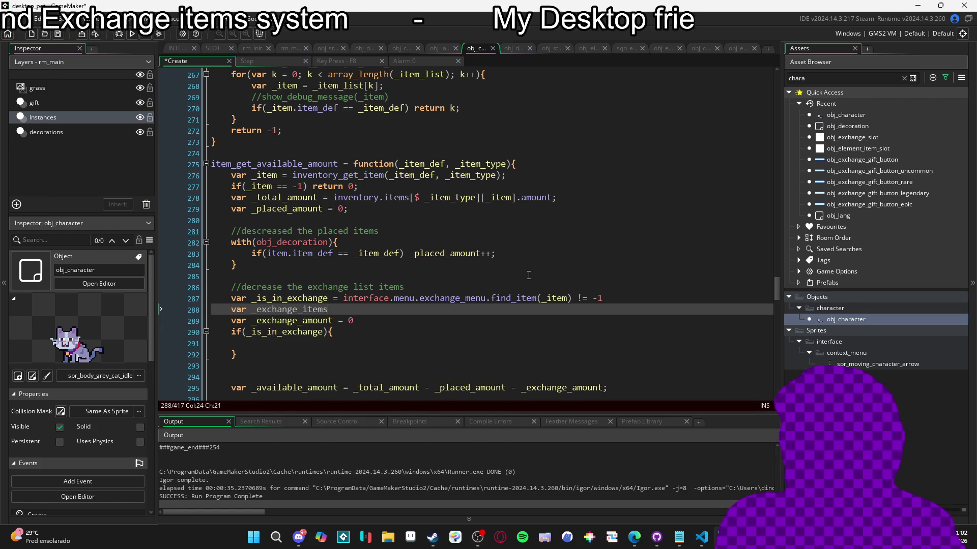
text(ist = interface.em)
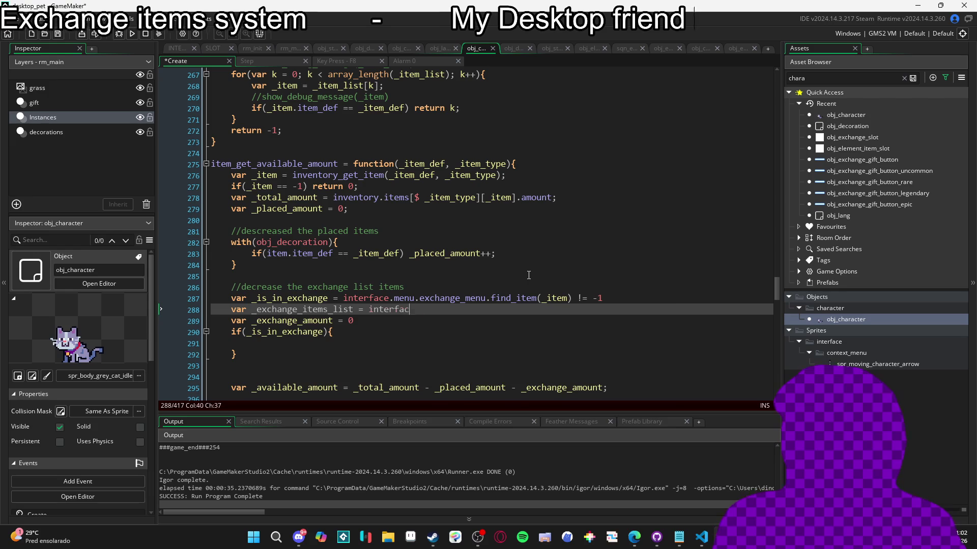
key(BackSpace)
key(BackSpace)
text(menu)
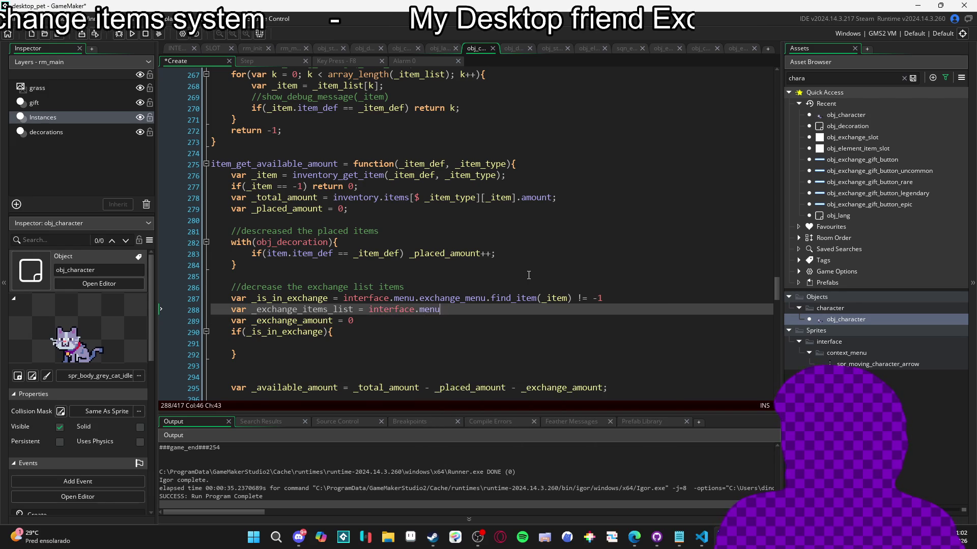
text(.exchange_menu.)
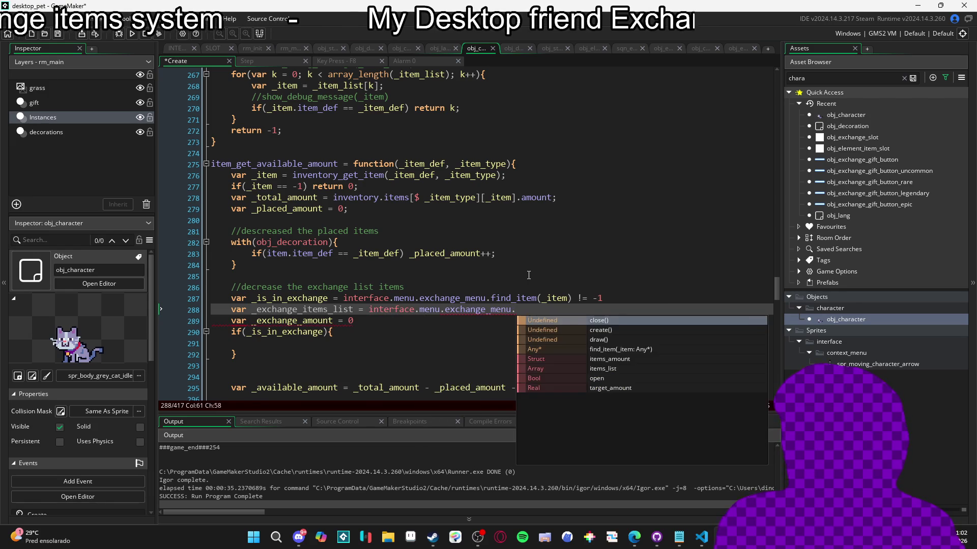
key(Down)
key(Down)
key(Down)
key(Return)
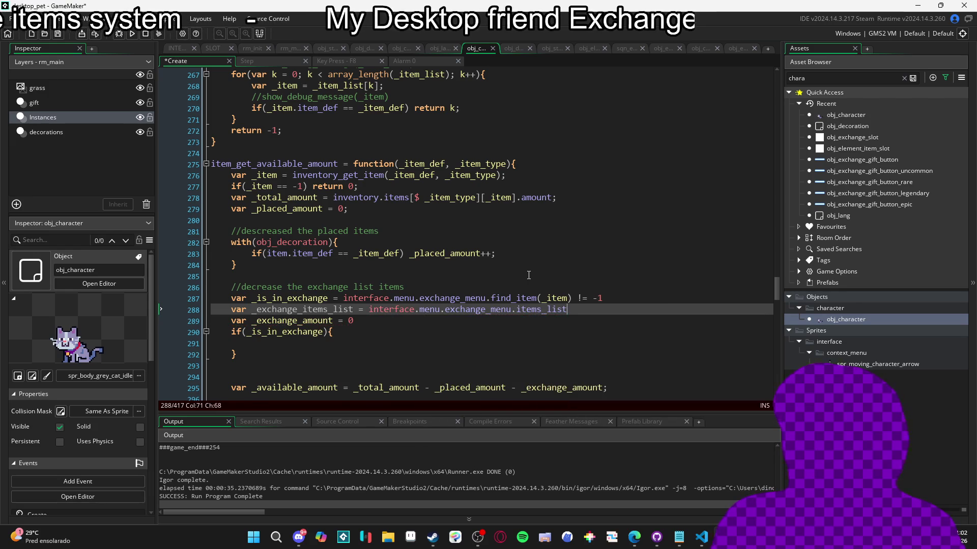
Inside the if block, add var _item = _exchange_items_list[_is_in_exchange]
double_click(316, 310)
click(262, 343)
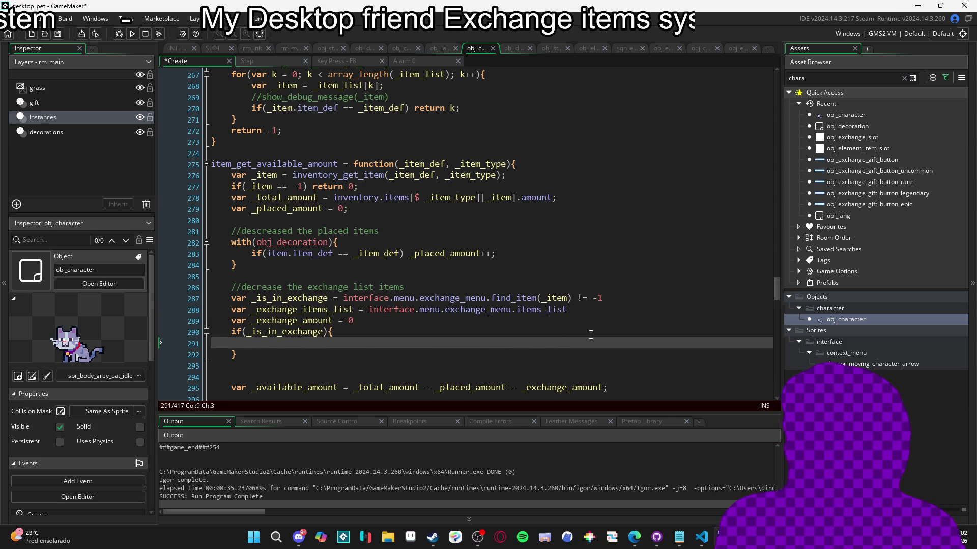
text(var _item = _exchange_items_list[)
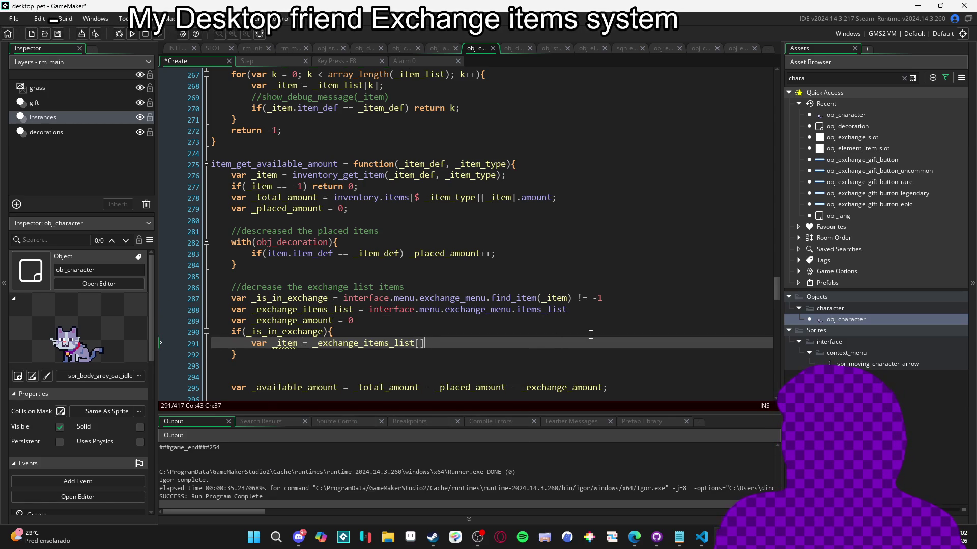
key(Left)
text(_is)
key(Return)
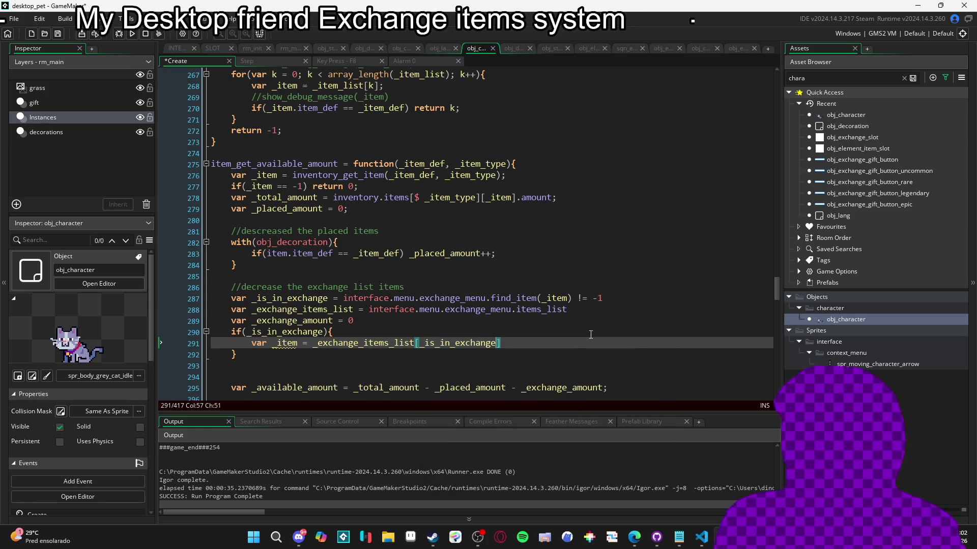
key(Right)
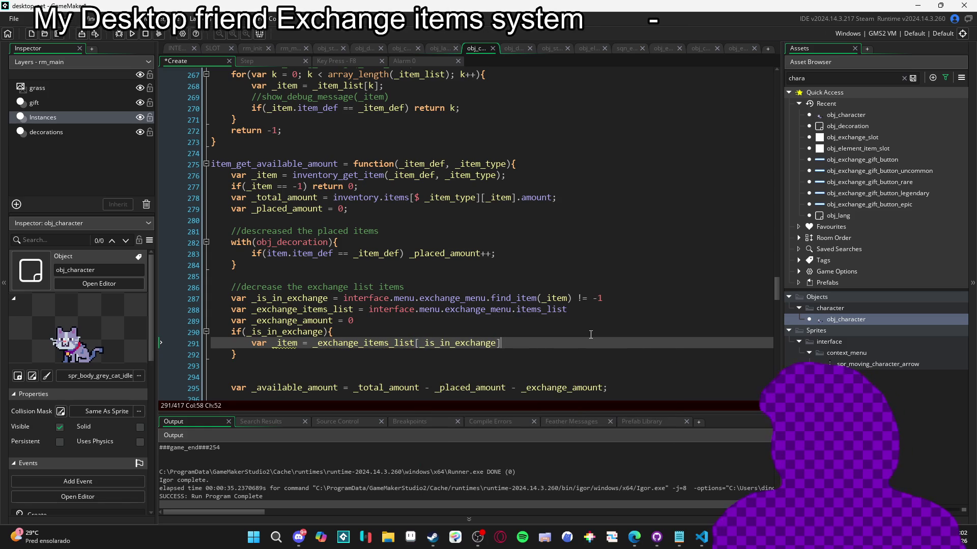
double_click(297, 299)
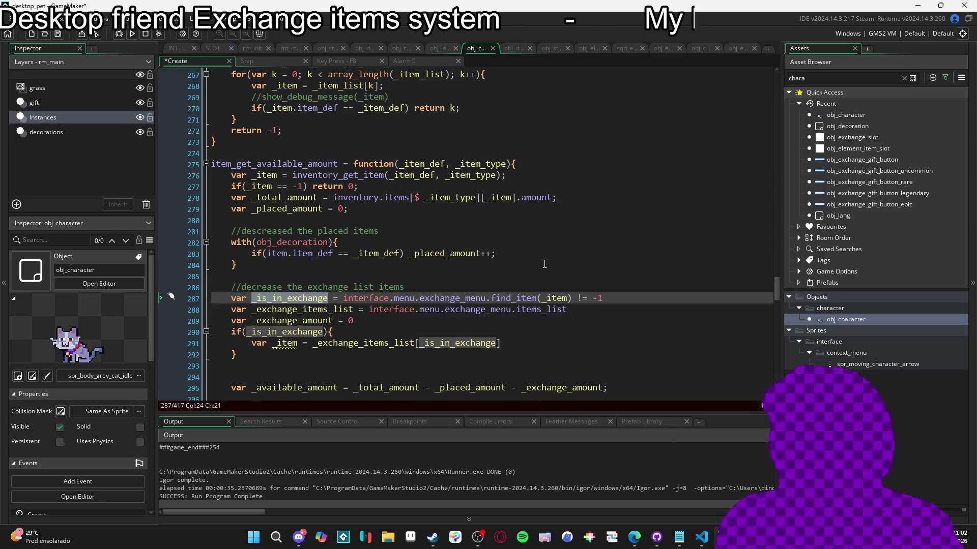
Rename line 287's variable to _item_index and add var _is_in_exchange = _item_index != -1 below it
text(_item_index)
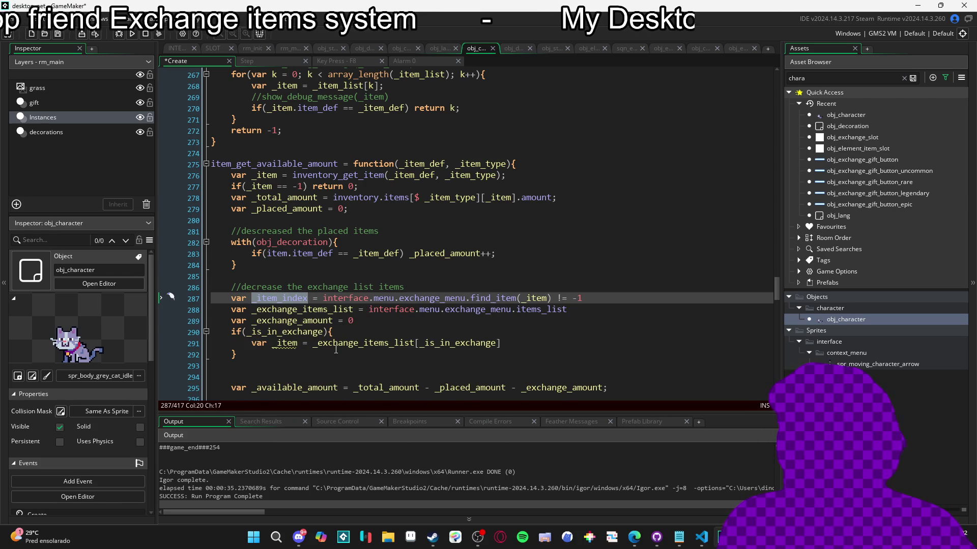
click(605, 298)
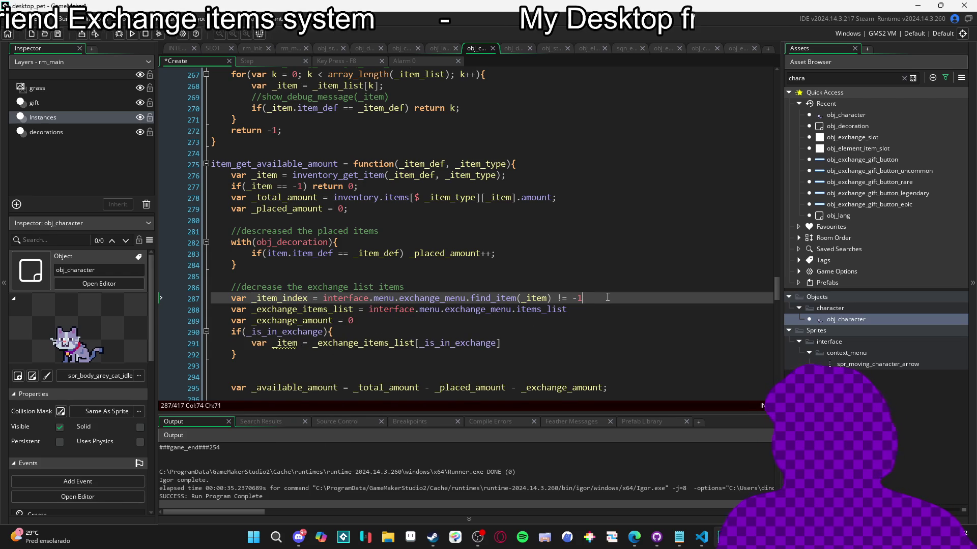
key(Return)
text(var _is_in_exchage = __item_index)
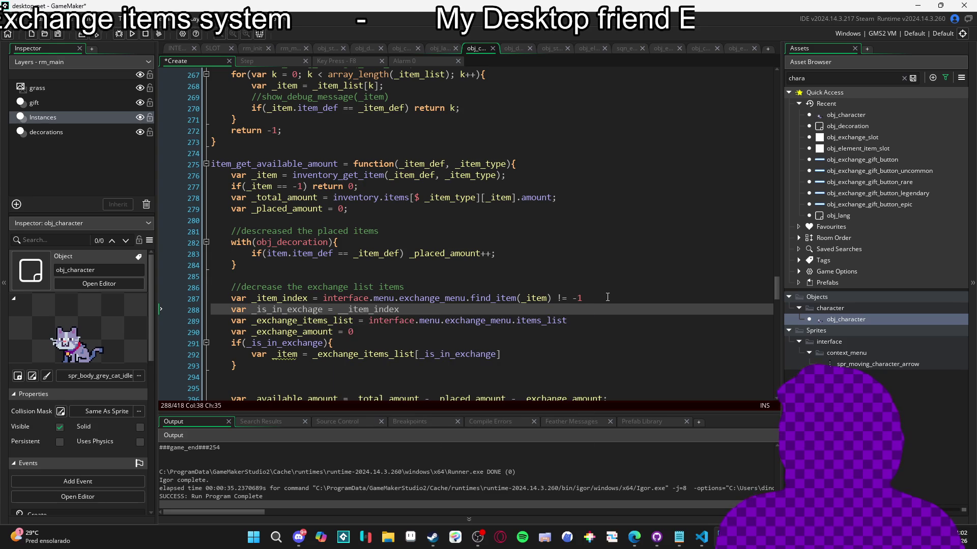
key(ctrl+z)
key(BackSpace)
text(!= -1)
click(607, 298)
key(BackSpace)
key(BackSpace)
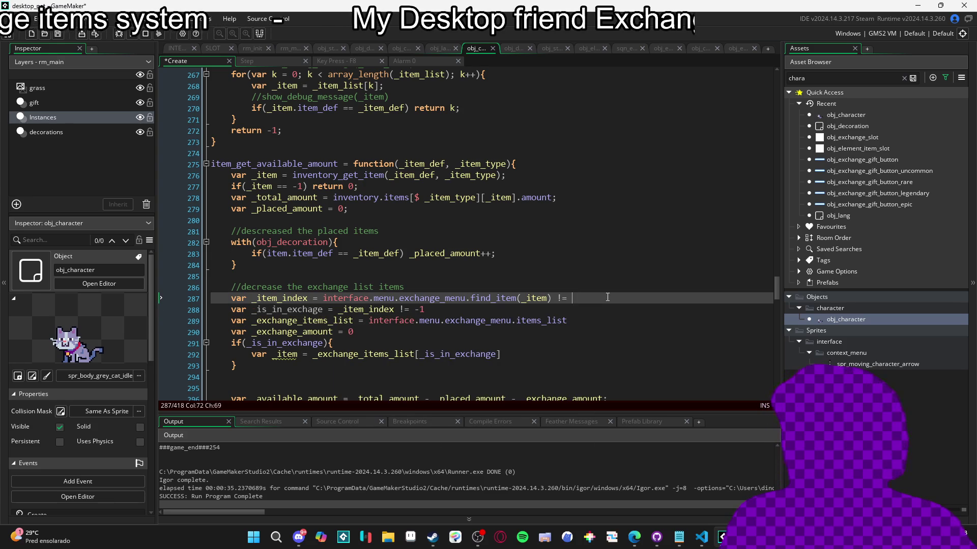
key(BackSpace)
key(BackSpace)
key(BackSpace)
Fix the misspelled _is_in_exchange declaration and update the if condition's variable
click(287, 310)
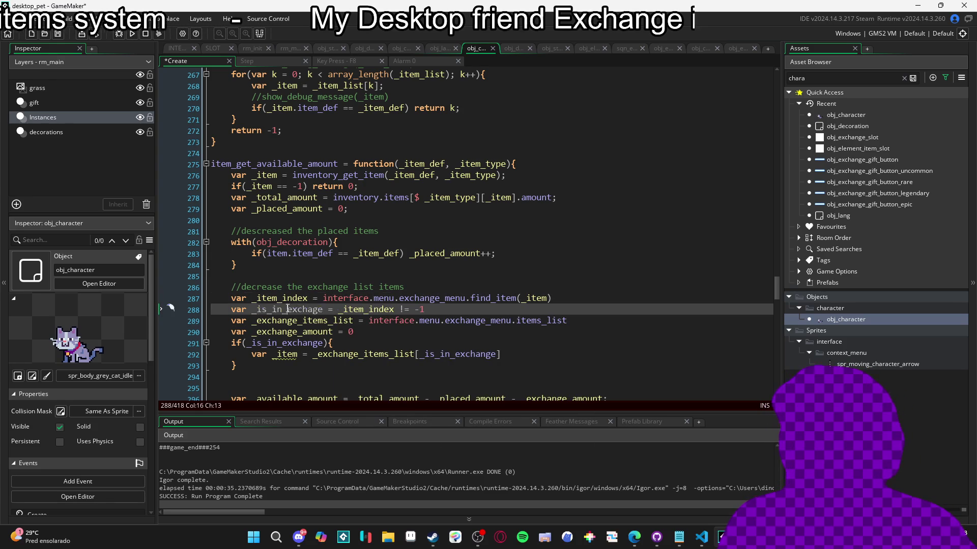
click(333, 343)
double_click(306, 308)
key(ctrl+c)
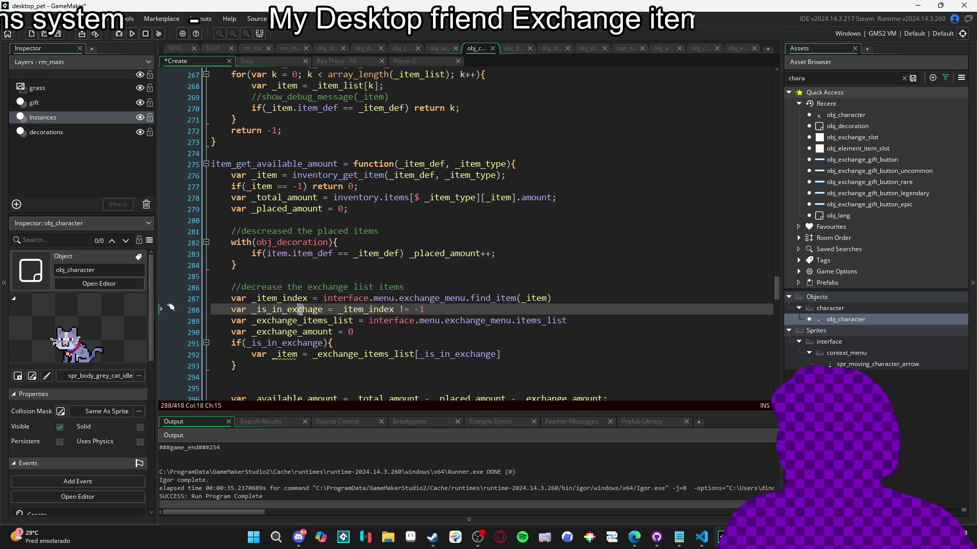
double_click(297, 344)
key(ctrl+v)
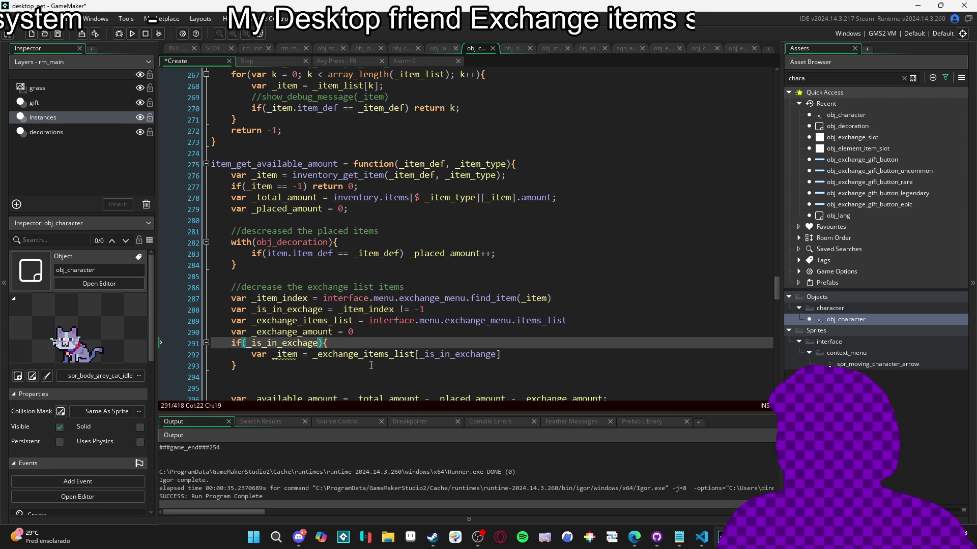
click(379, 354)
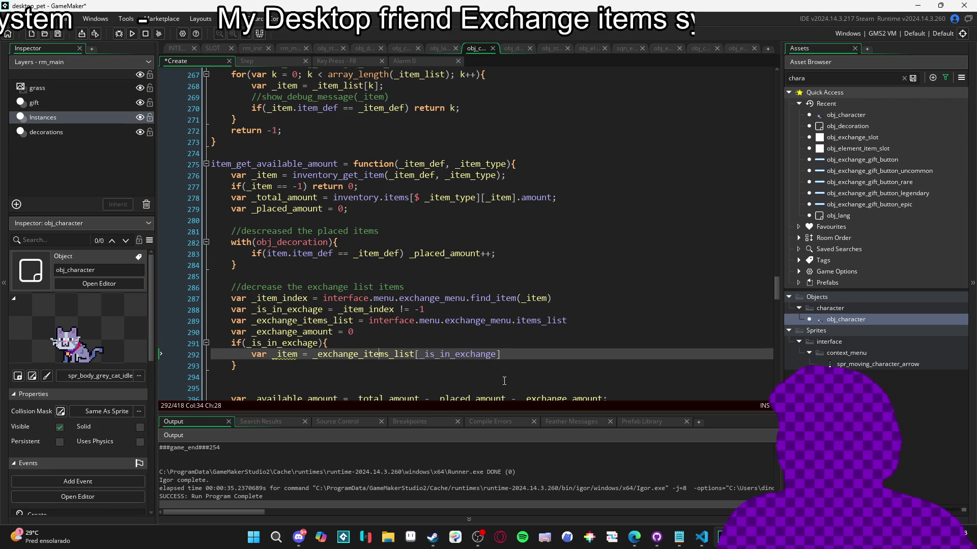
click(312, 308)
text(n)
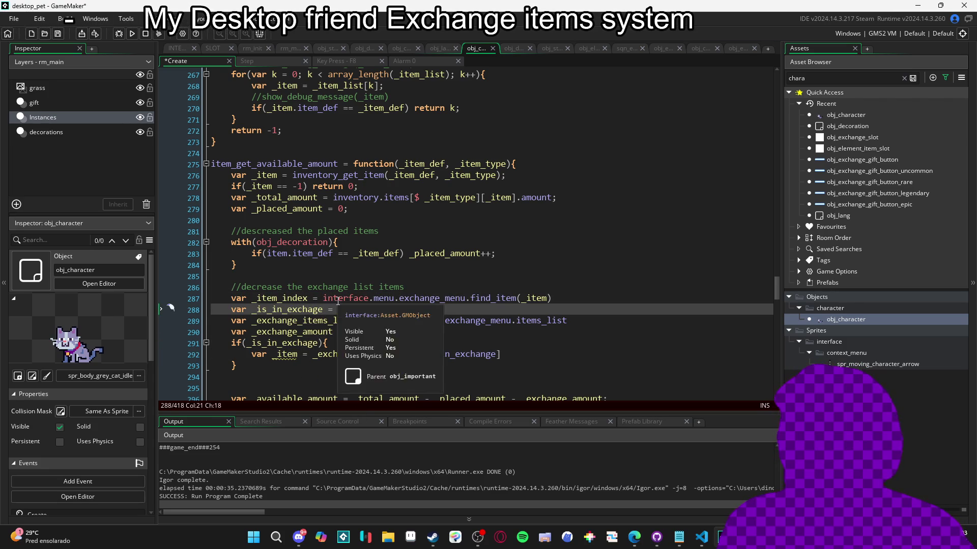
Index _exchange_items_list with _item_index instead of _is_in_exchange on line 292
click(300, 345)
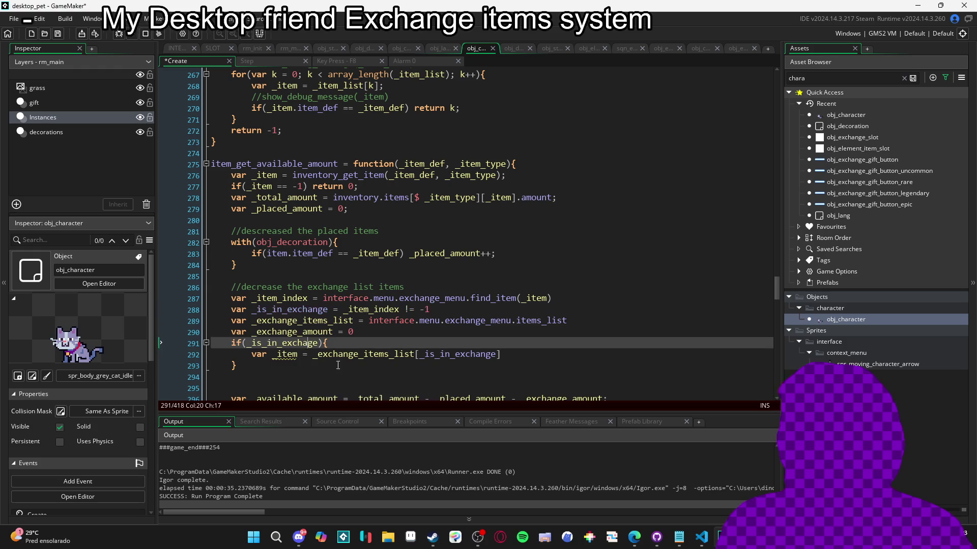
click(490, 354)
double_click(298, 345)
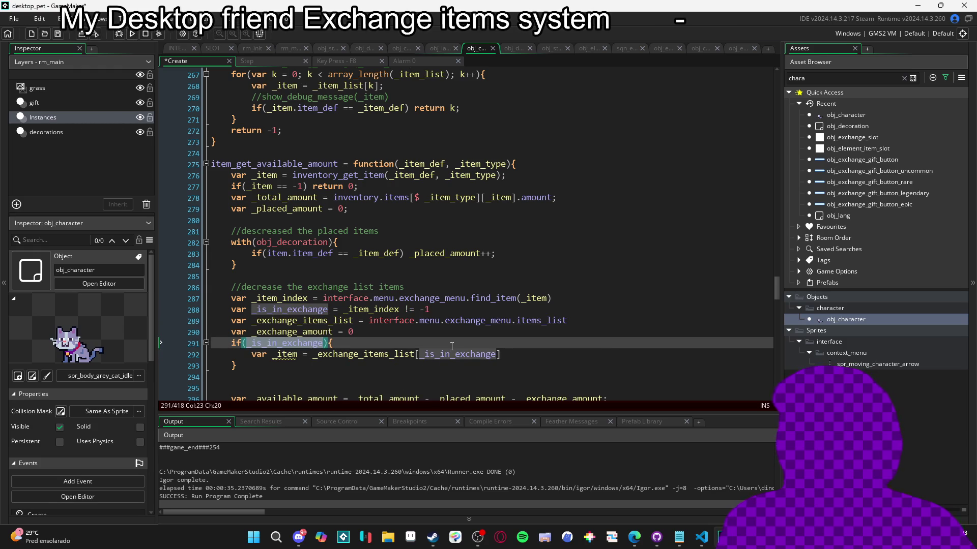
double_click(276, 298)
key(ctrl+c)
double_click(458, 354)
key(ctrl+v)
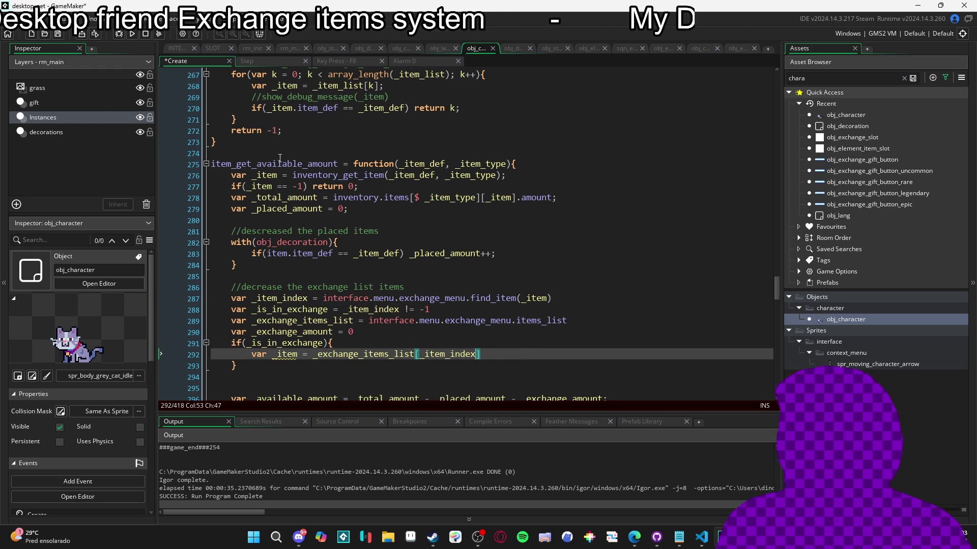
click(278, 354)
Rename _item to _exchange_item and start a new line below the lookup
text(exchange_)
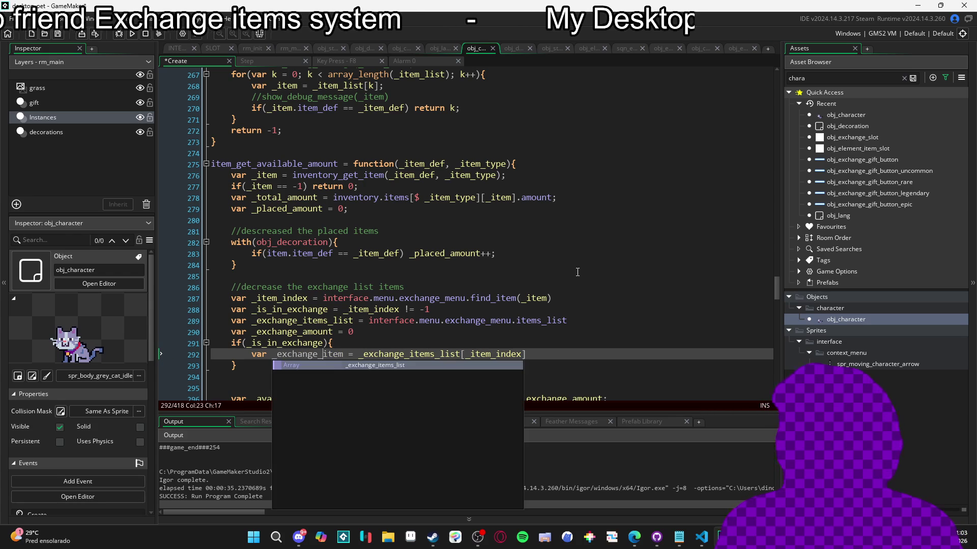
click(398, 299)
click(309, 356)
click(562, 359)
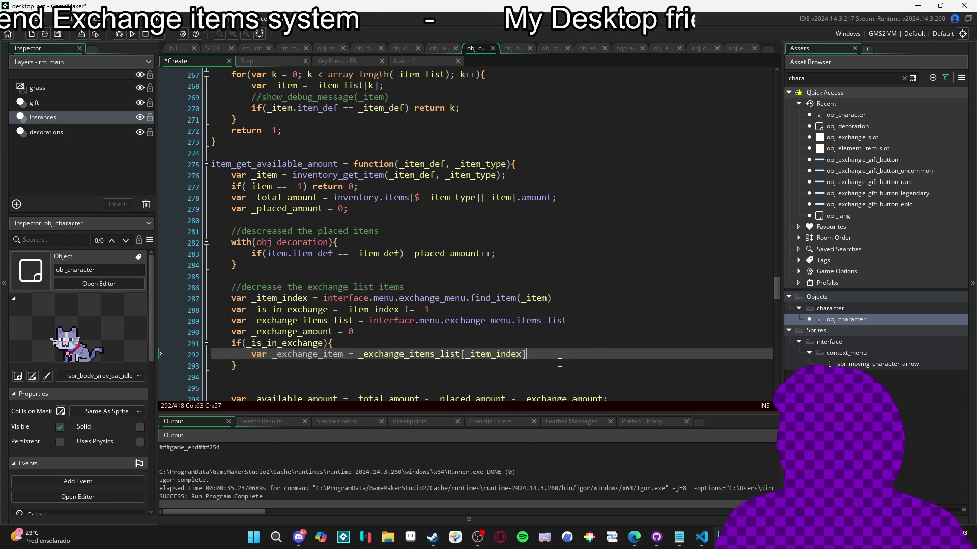
key(Return)
text(var _e)
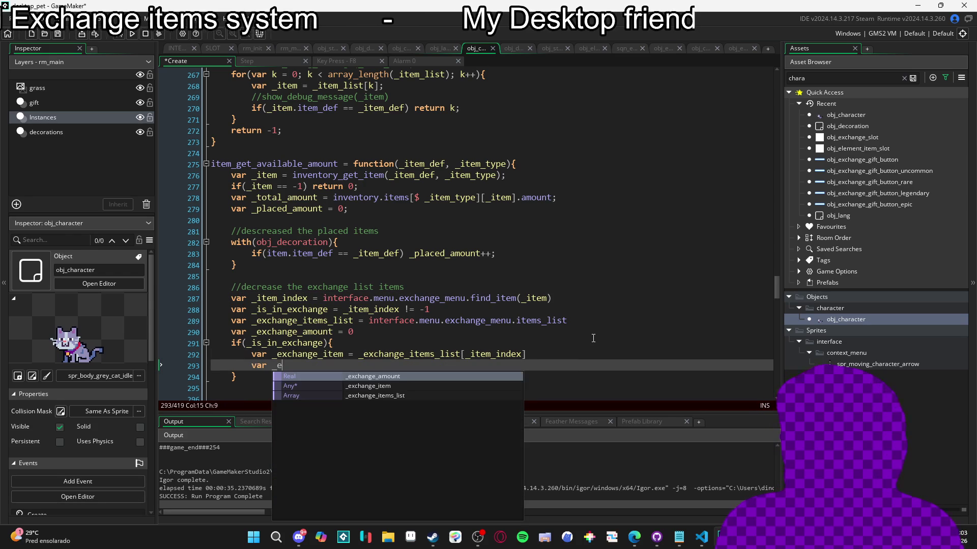
key(Down)
key(Return)
key(Left)
key(Left)
key(Left)
Write _exchange_amount += _exchange_item.amount on the new line
scroll(559, 336, down, 4)
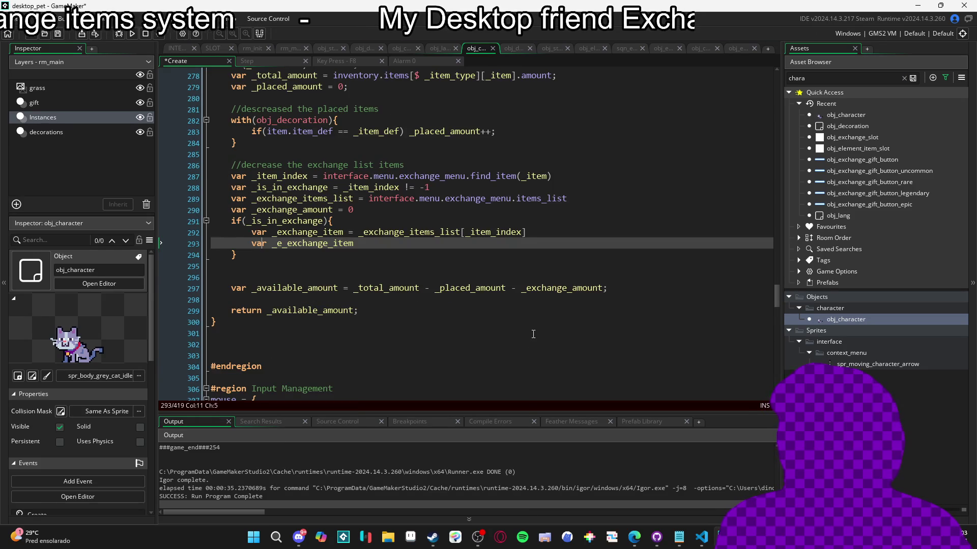
scroll(347, 262, up, 1)
click(328, 250)
double_click(328, 251)
key(ctrl+c)
drag(354, 284, 252, 284)
key(ctrl+v)
text(+= _e)
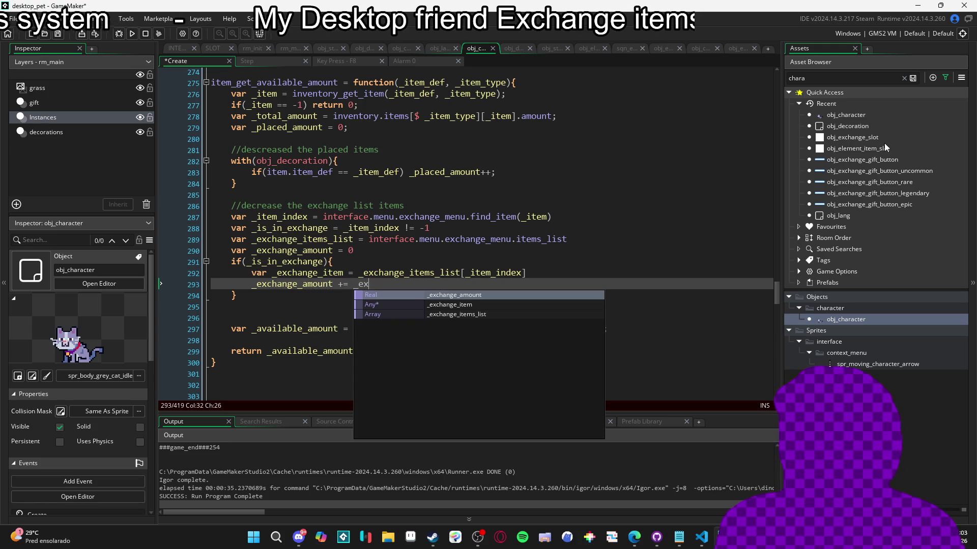
key(Down)
key(Return)
text(.)
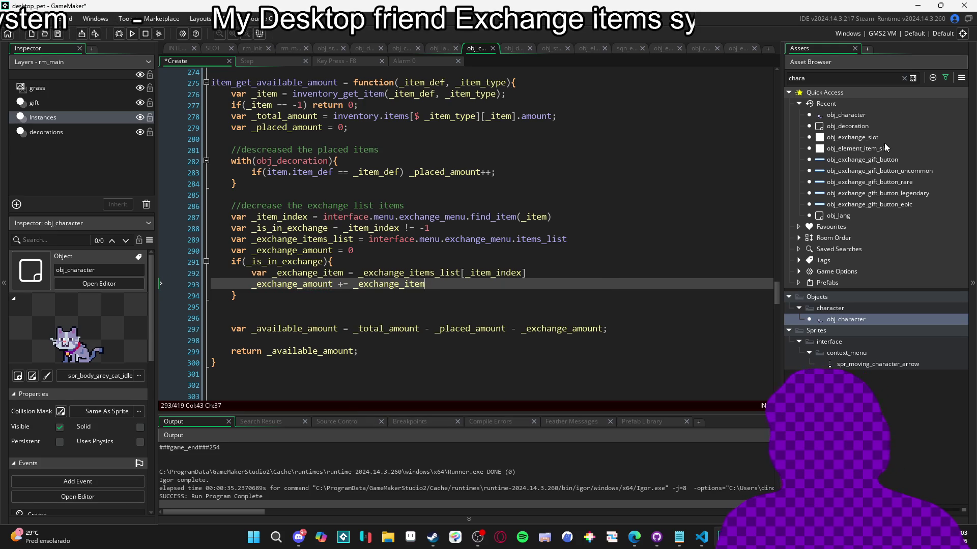
text(amount)
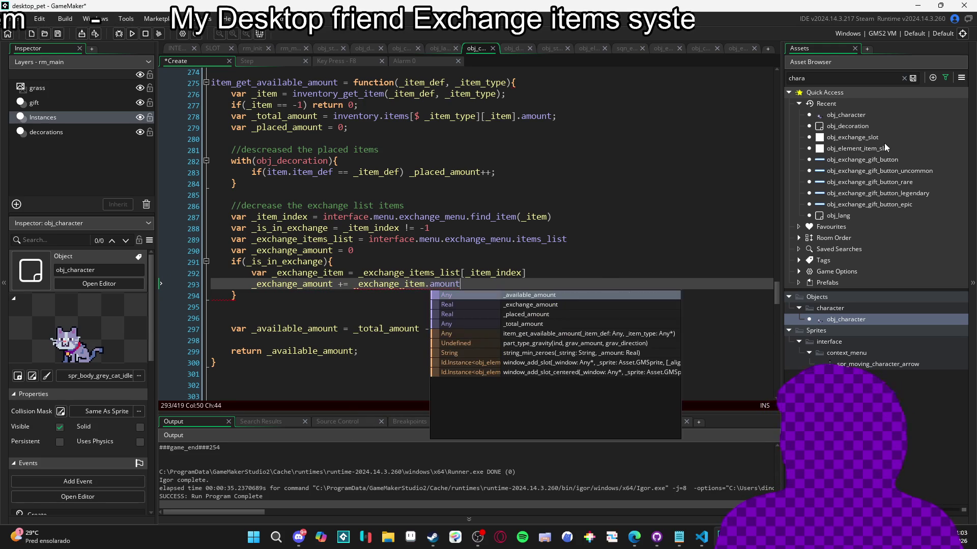
key(Escape)
Remove the extra blank line, review the function, then open obj_decoration's Create event
key(Down)
key(Down)
key(Down)
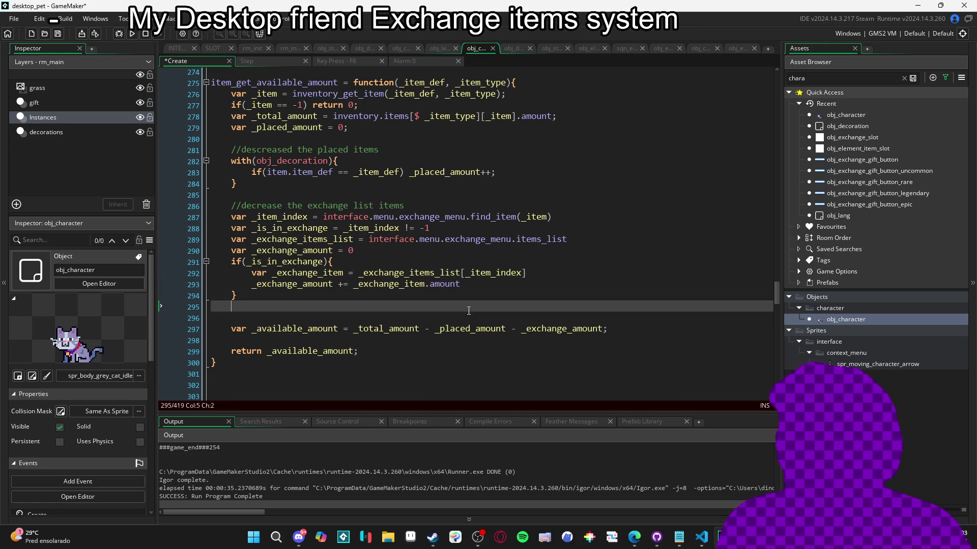
key(Up)
key(Up)
key(Up)
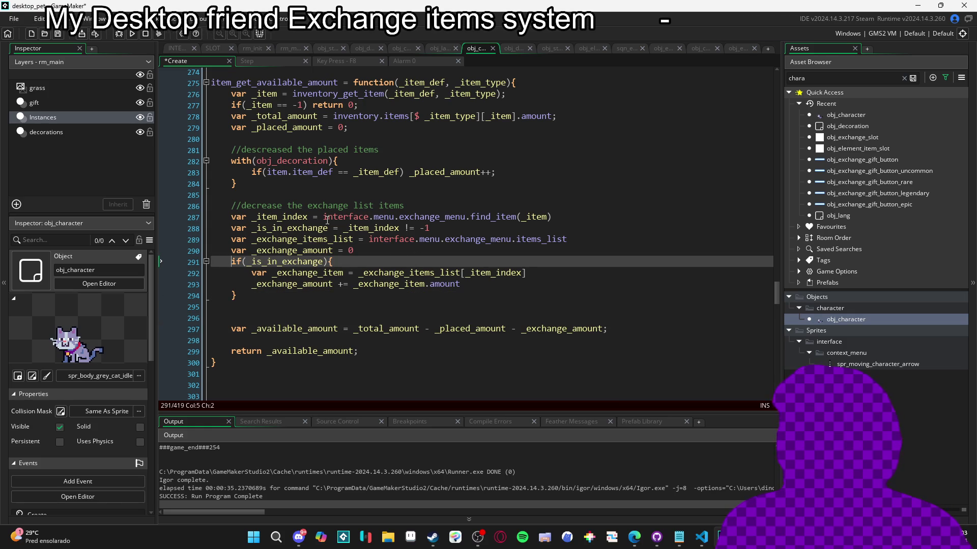
key(Down)
key(Down)
key(Down)
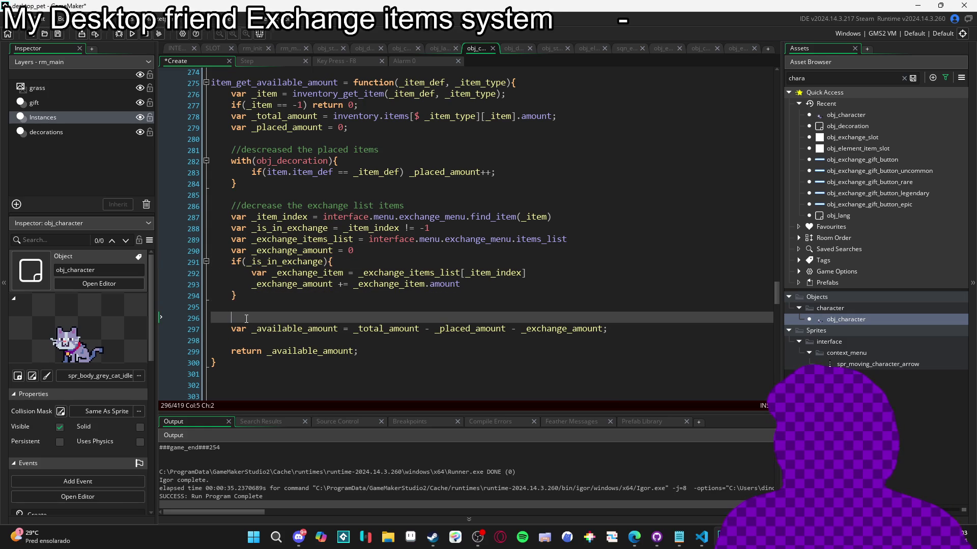
key(BackSpace)
key(BackSpace)
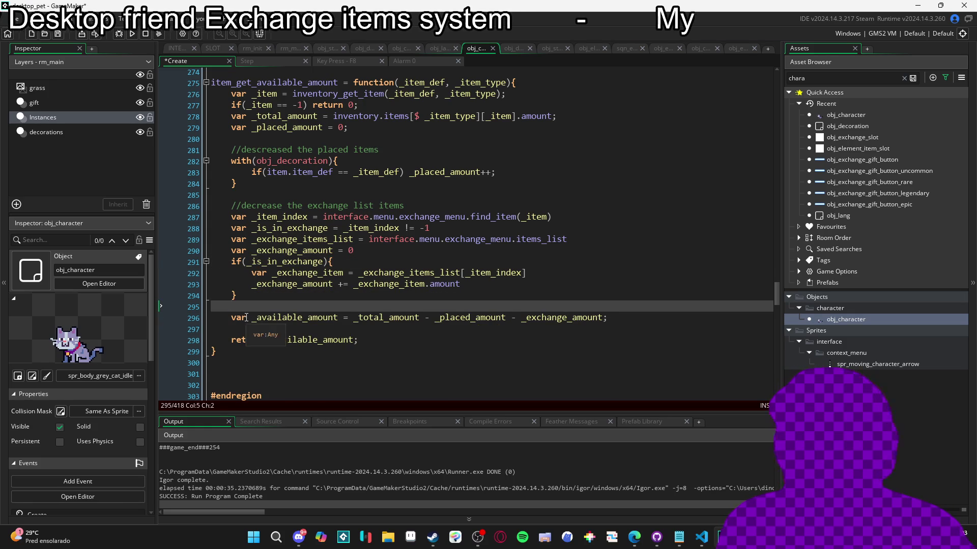
scroll(315, 298, up, 1)
scroll(316, 298, up, 3)
scroll(332, 309, down, 4)
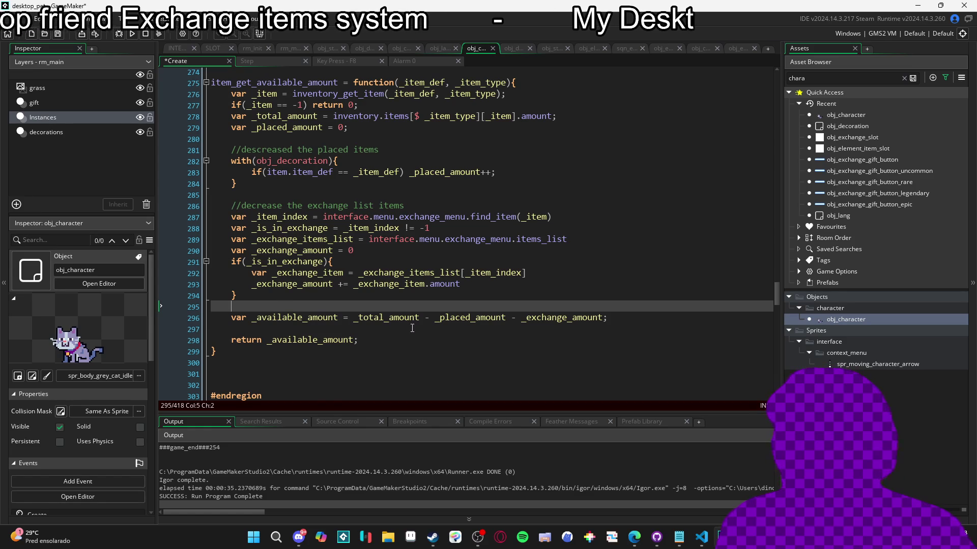
scroll(412, 328, up, 1)
scroll(412, 329, down, 2)
scroll(433, 326, up, 7)
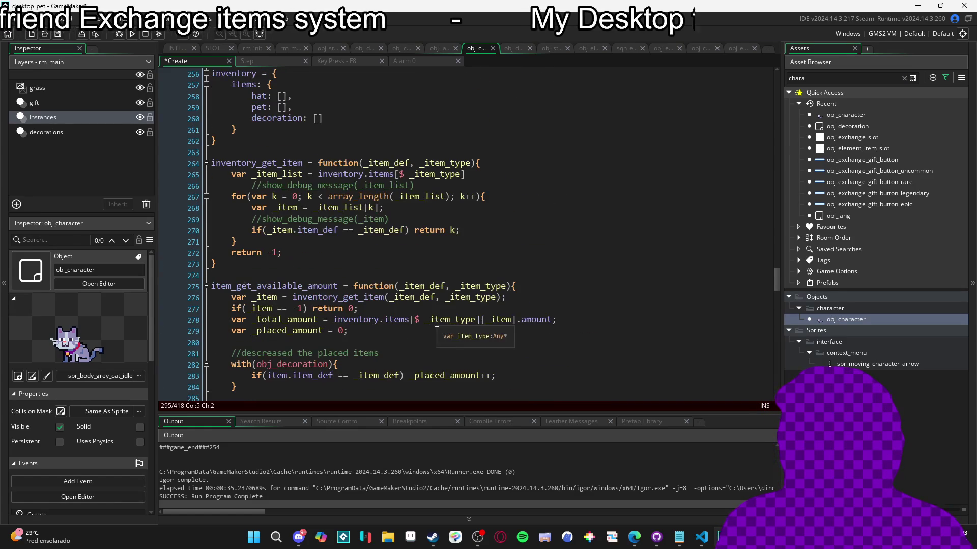
scroll(437, 322, up, 4)
scroll(449, 319, up, 4)
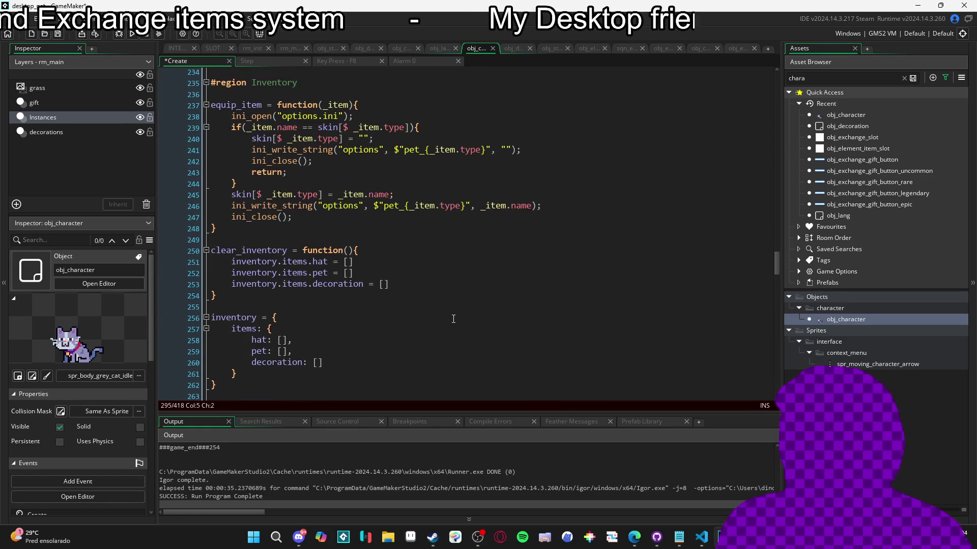
scroll(468, 316, down, 17)
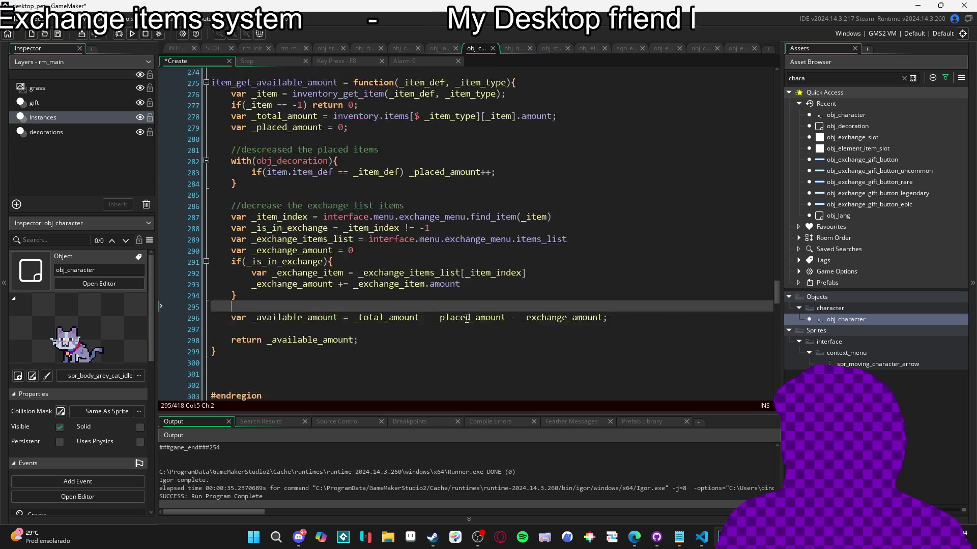
scroll(476, 314, down, 4)
scroll(476, 314, up, 15)
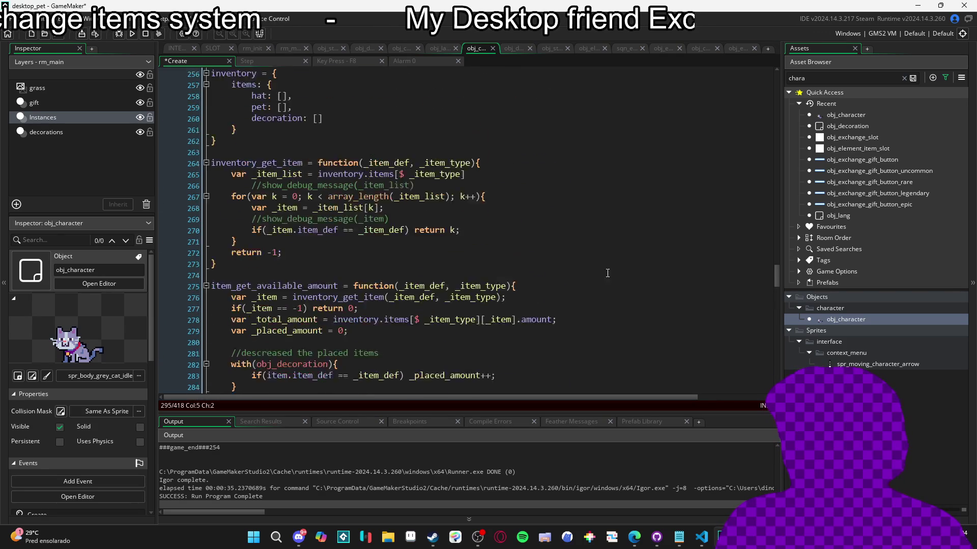
double_click(846, 127)
click(384, 130)
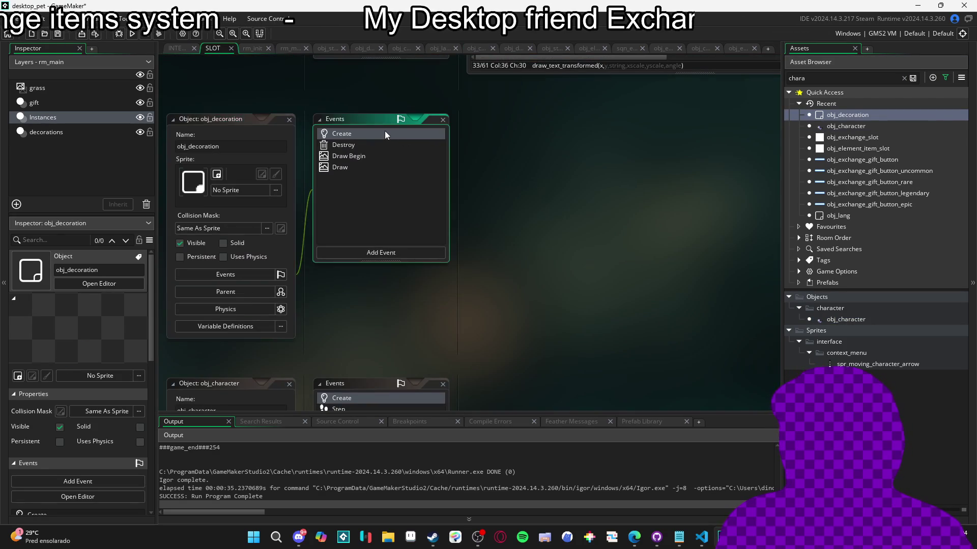
Inspect the update_inventory function's inventory_is_open check, braces and filter line
scroll(321, 344, down, 1)
drag(335, 359, 210, 361)
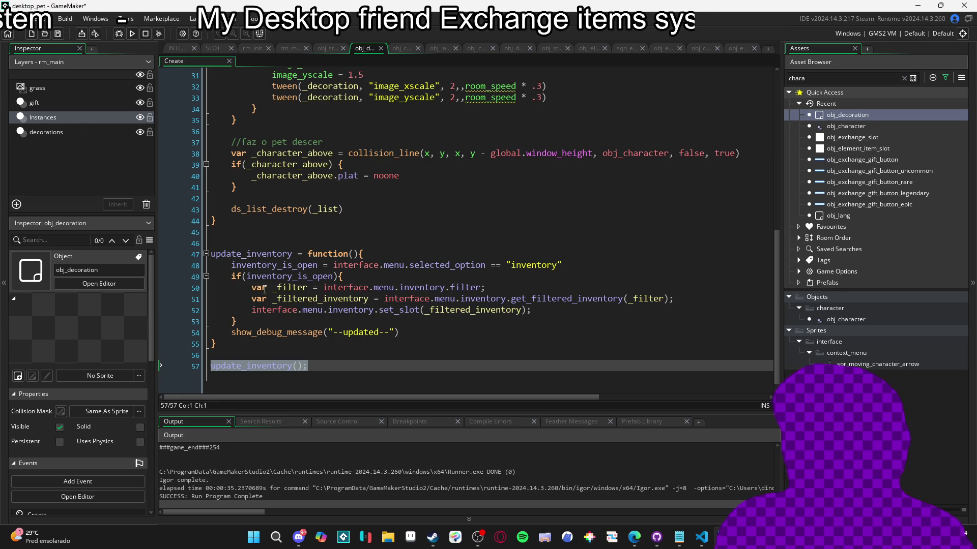
click(265, 290)
click(212, 345)
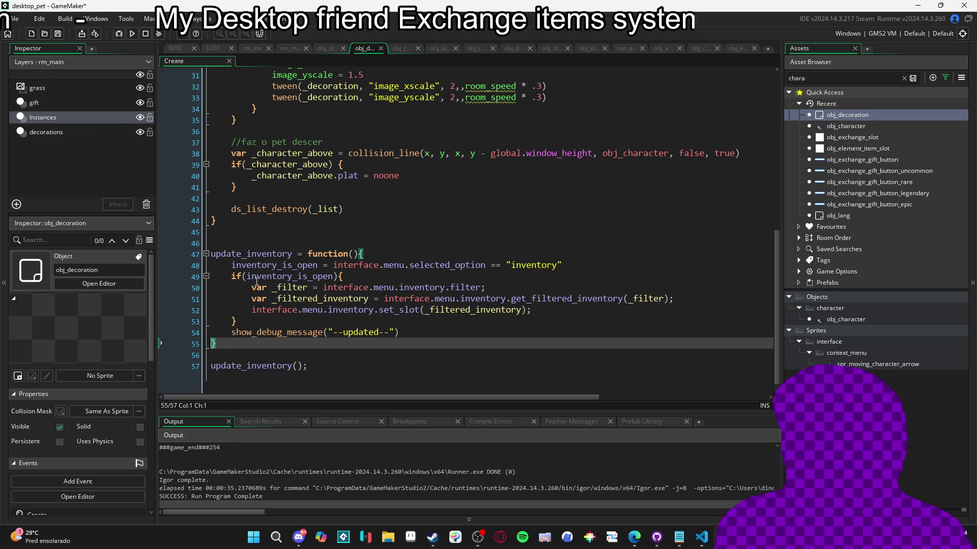
click(563, 265)
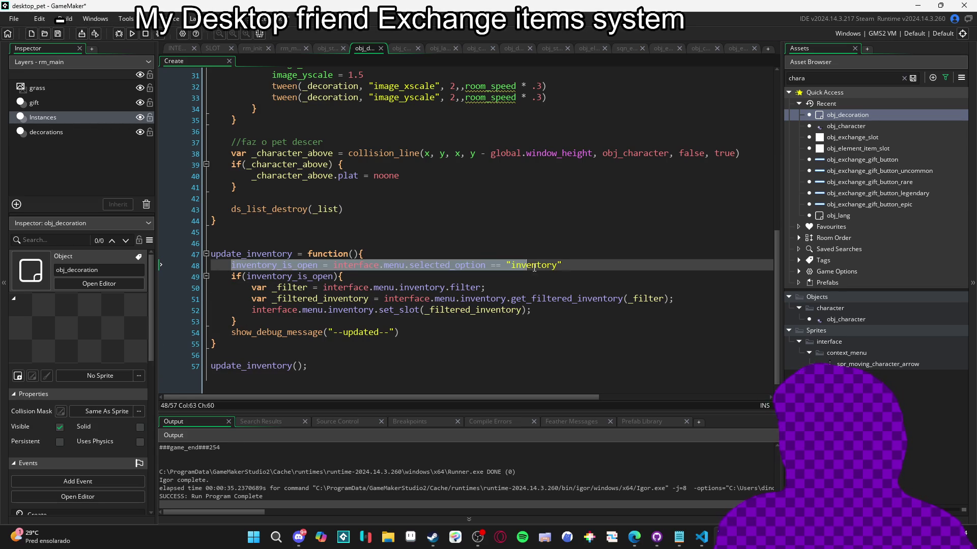
click(230, 276)
click(344, 276)
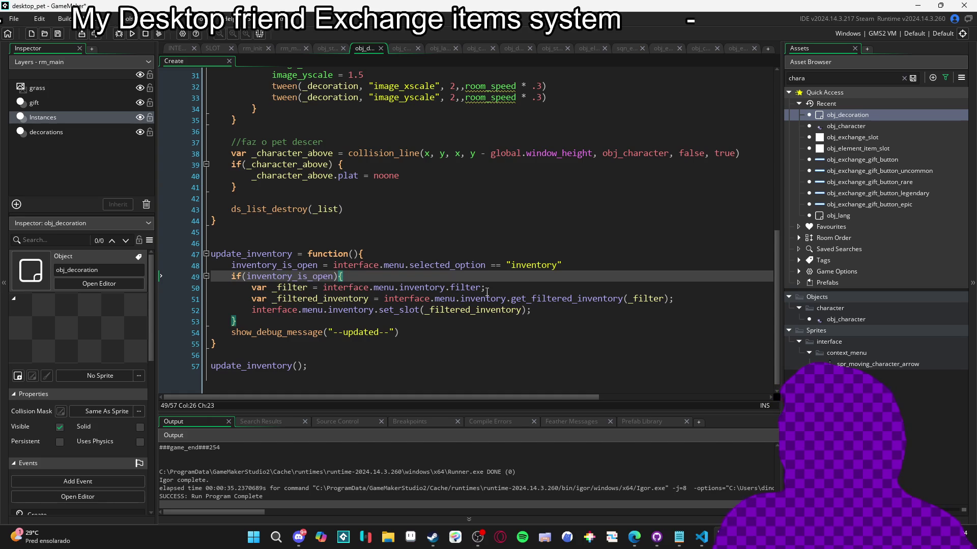
click(264, 288)
click(233, 294)
double_click(641, 299)
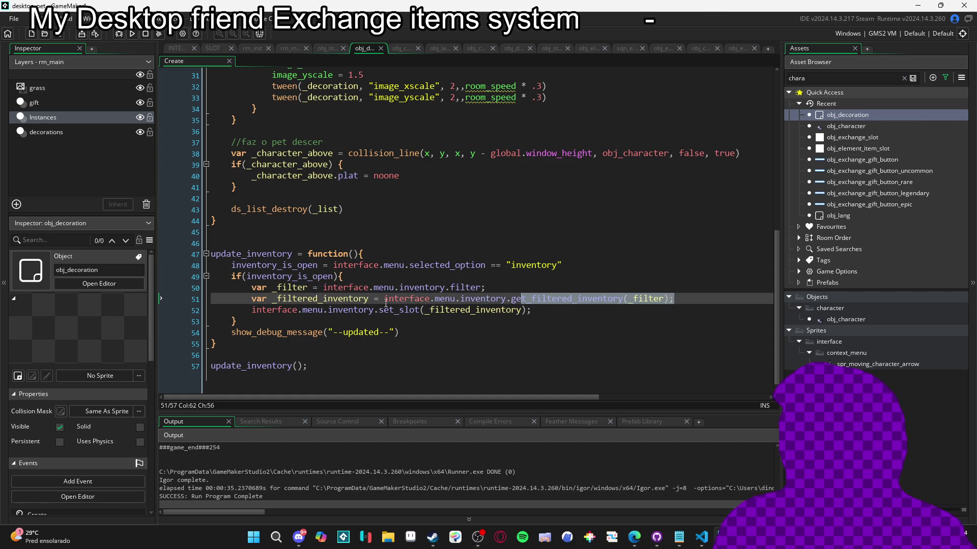
click(233, 292)
click(302, 322)
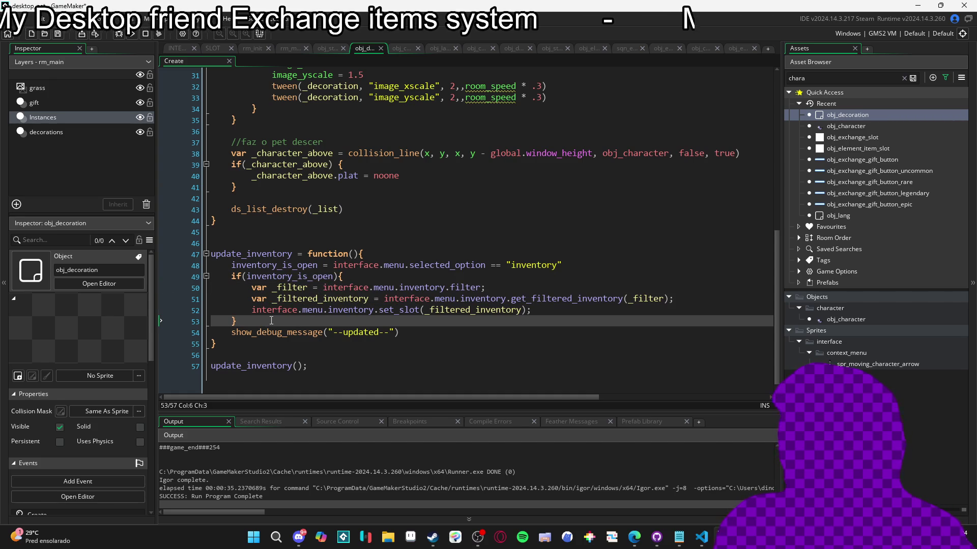
key(Up)
key(Up)
key(Up)
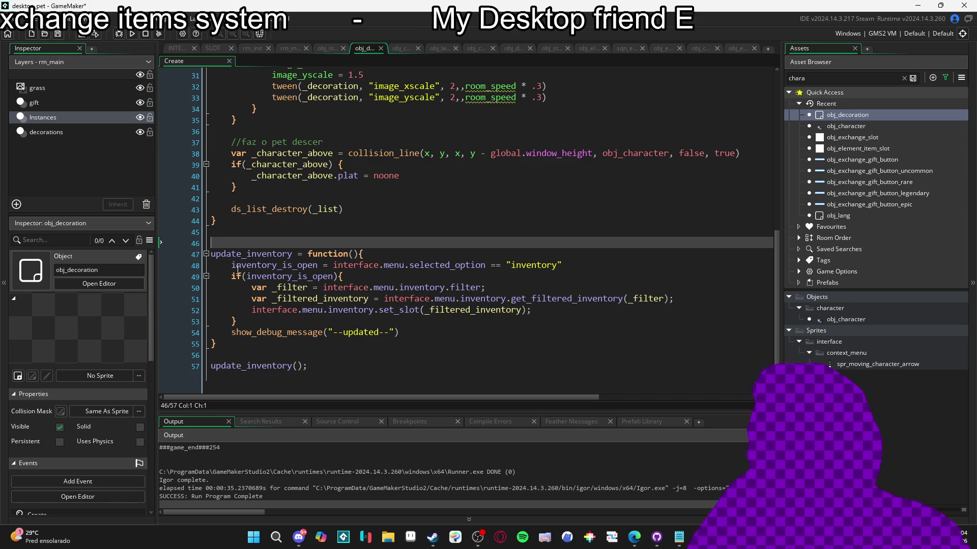
Select the whole update_inventory function on lines 47–55
drag(590, 269, 288, 270)
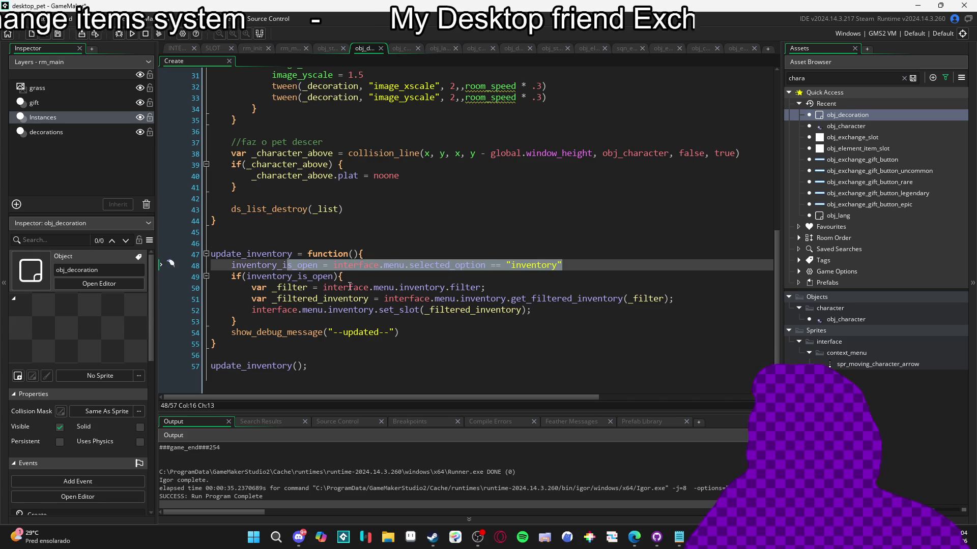
key(Down)
key(End)
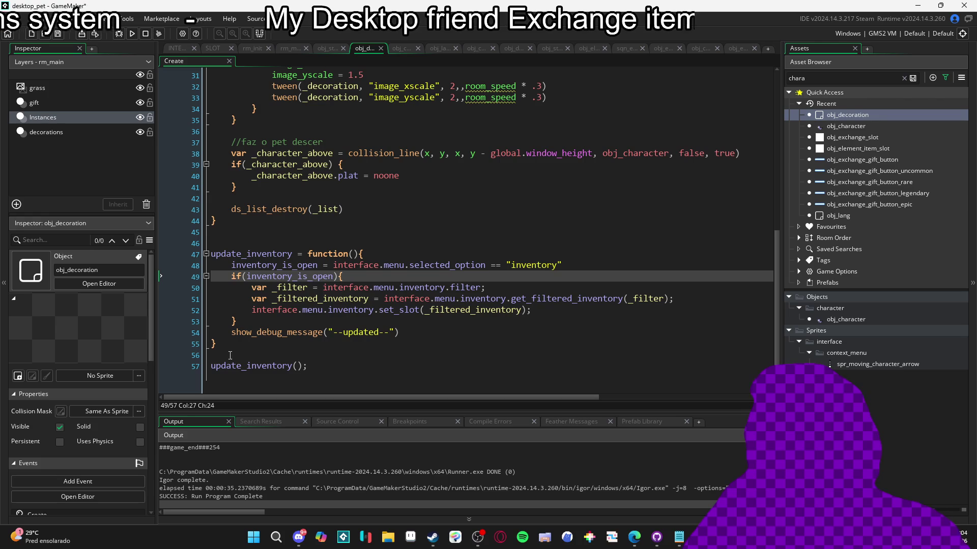
drag(213, 346, 170, 252)
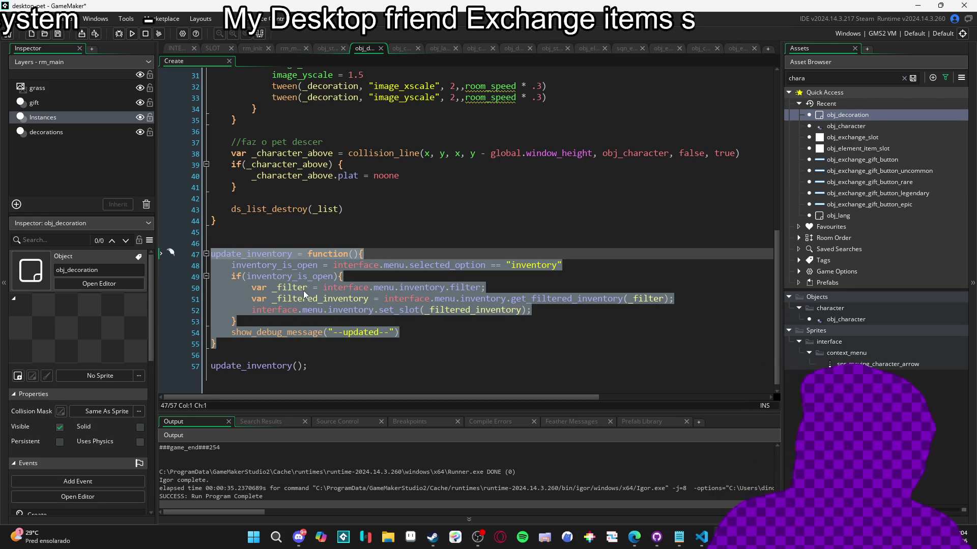
Delete the update_inventory function and replace its call with interface.menu.inventory.update()
key(Delete)
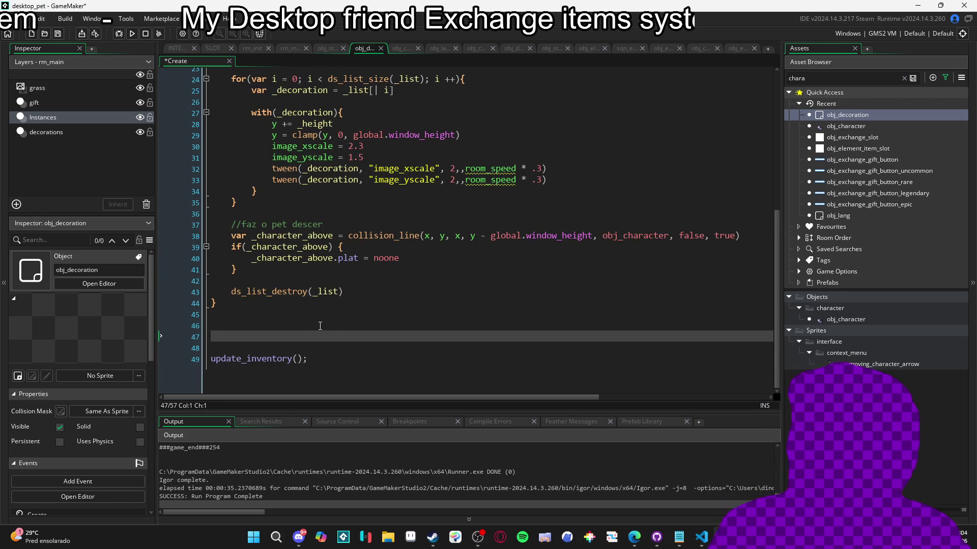
key(BackSpace)
key(Delete)
key(Down)
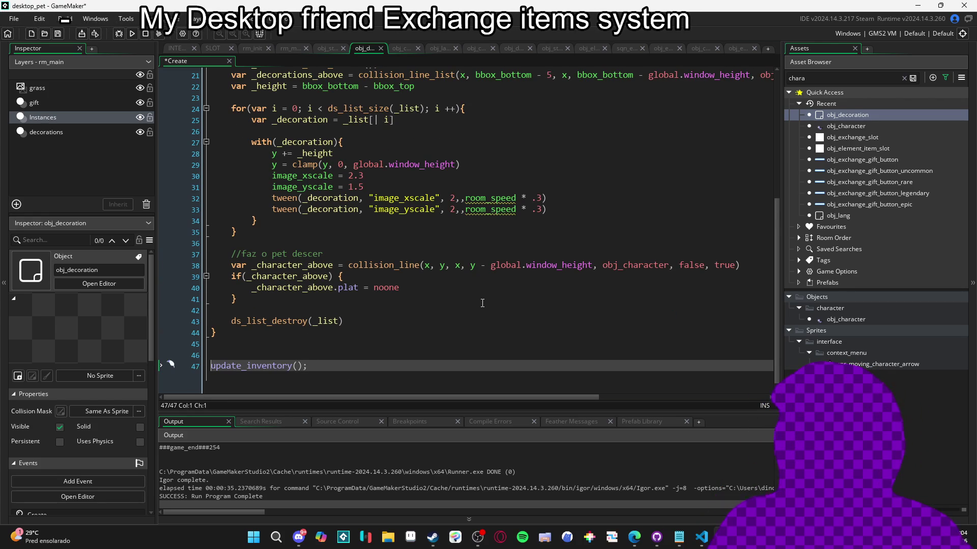
text(interface.)
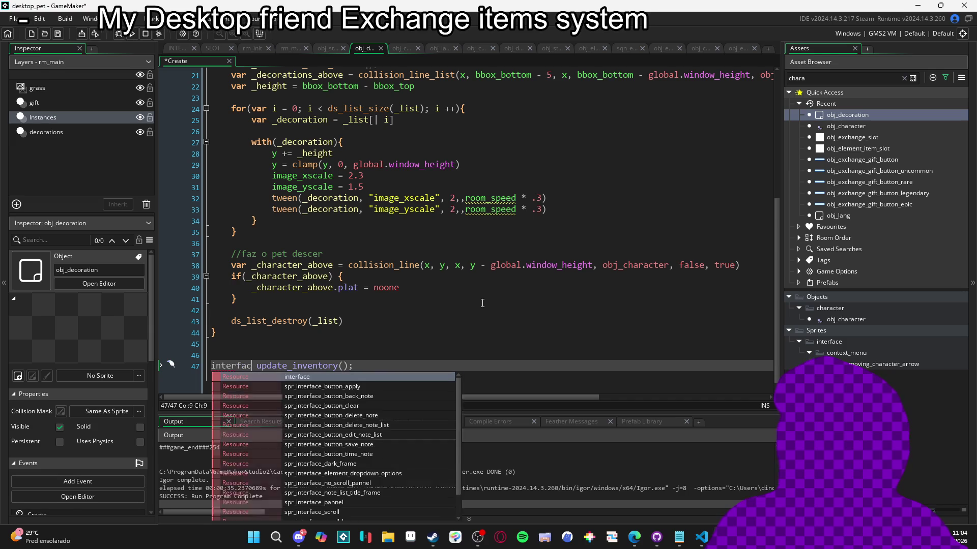
text(menu.in)
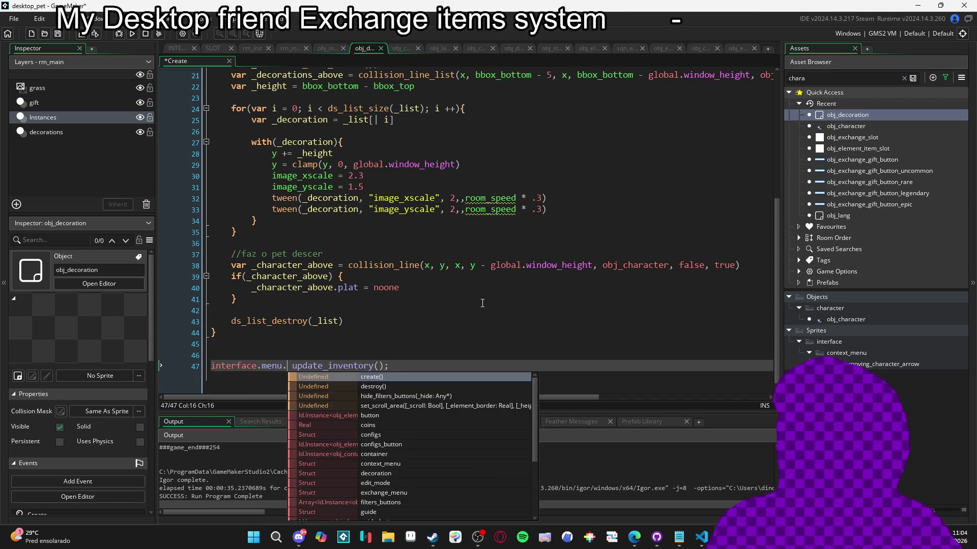
key(Return)
text(.update)
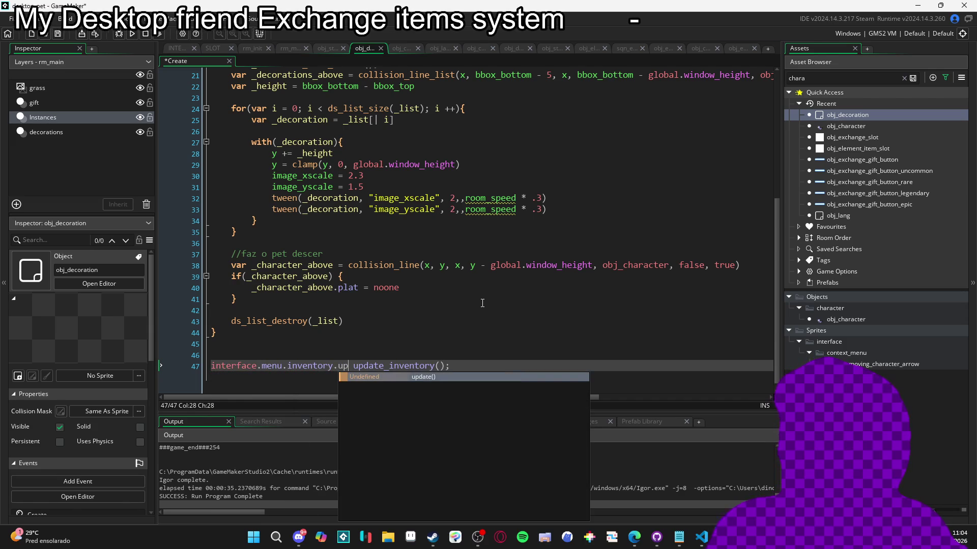
text(())
key(shift+End)
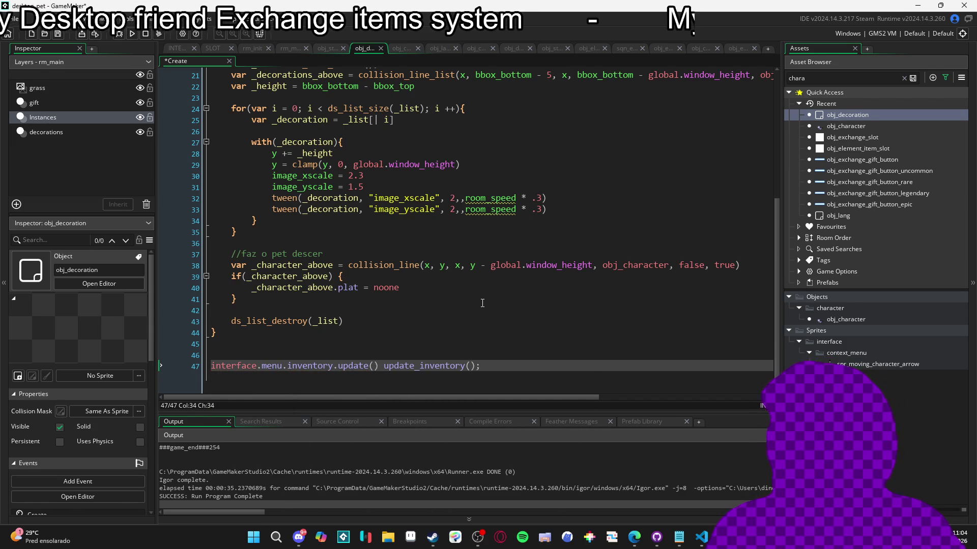
key(BackSpace)
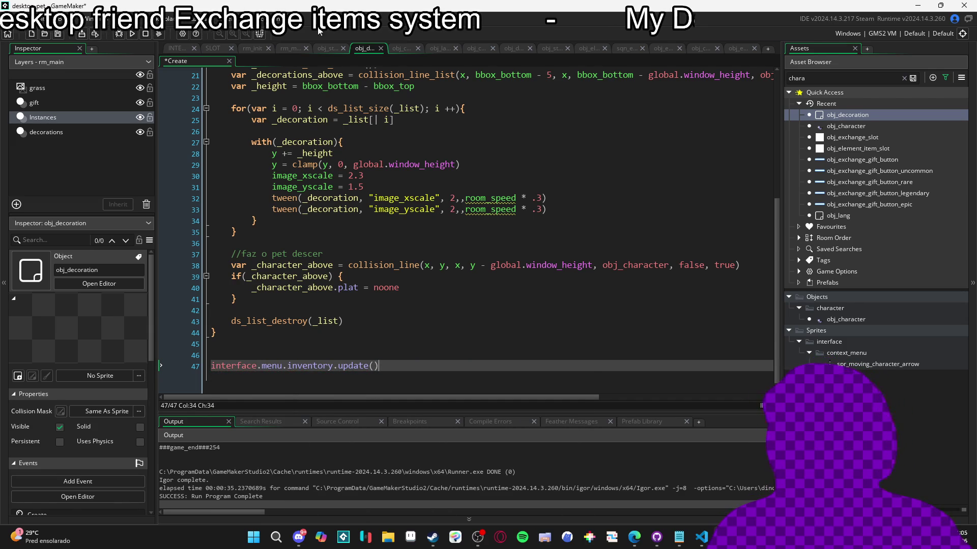
click(175, 47)
Fold the INTERFACE Create code blocks, then unfold inventory.update to inspect its inventory_is_open line
scroll(780, 83, up, 10)
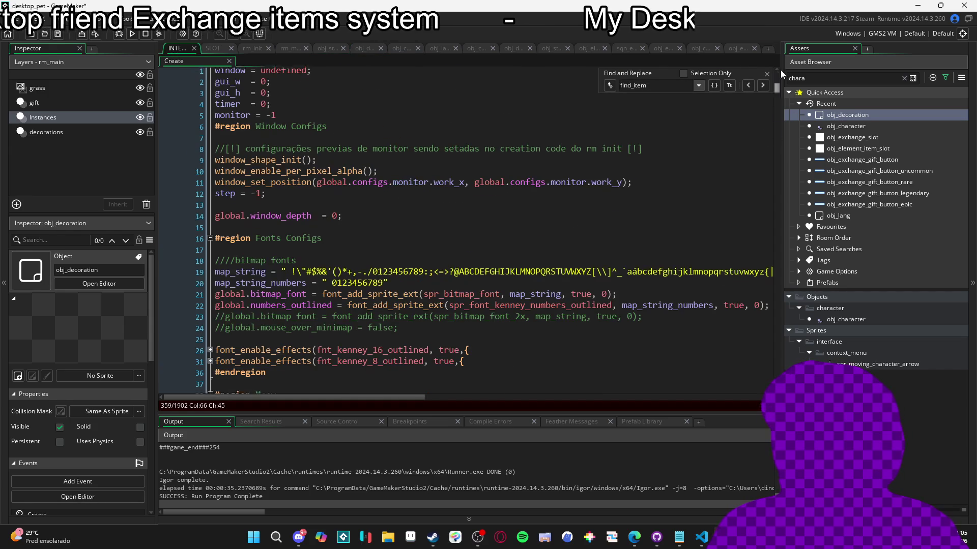
click(768, 75)
scroll(333, 210, down, 13)
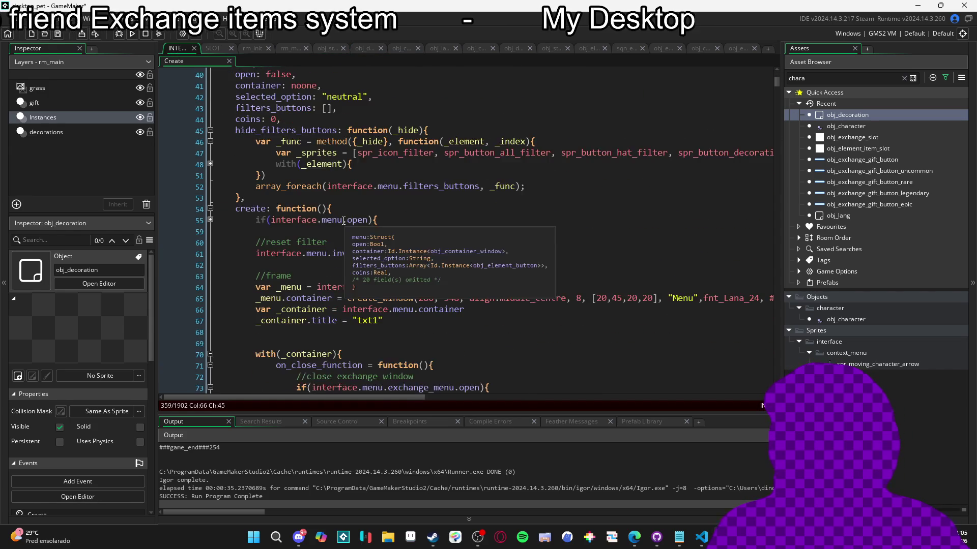
scroll(332, 210, up, 2)
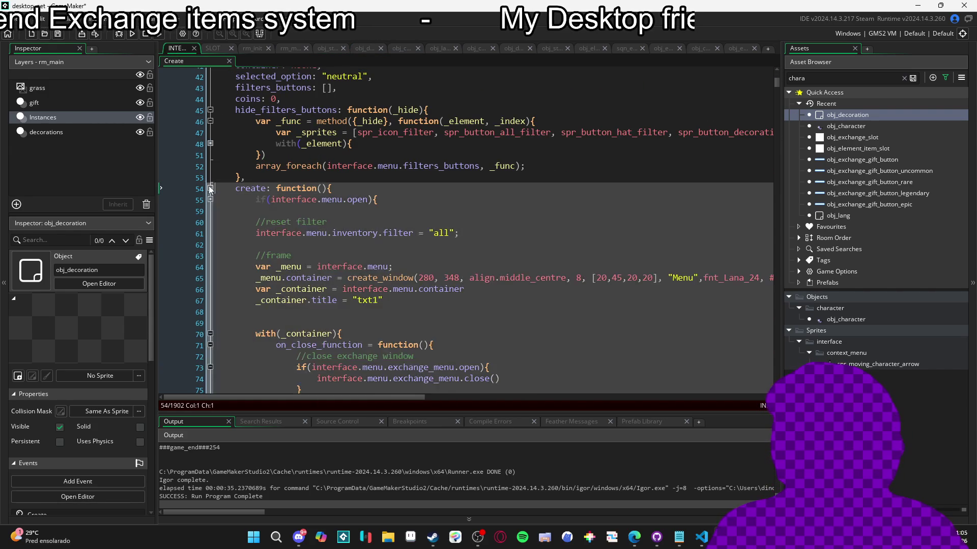
click(210, 189)
click(210, 200)
click(210, 211)
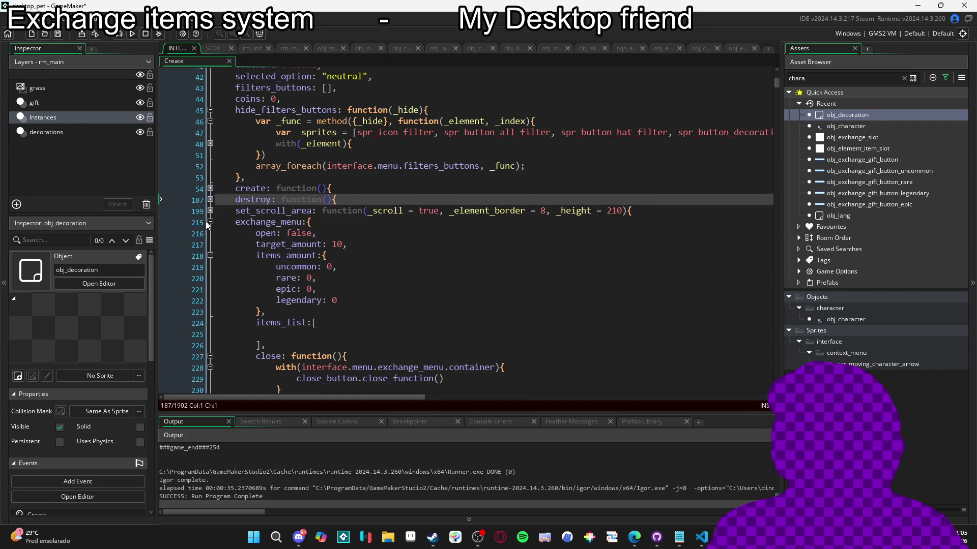
click(211, 222)
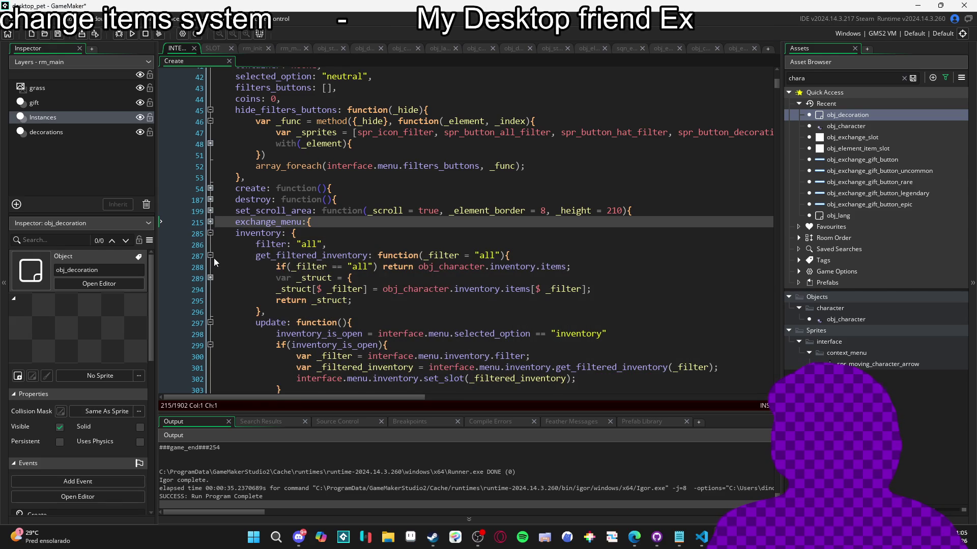
click(210, 256)
click(209, 267)
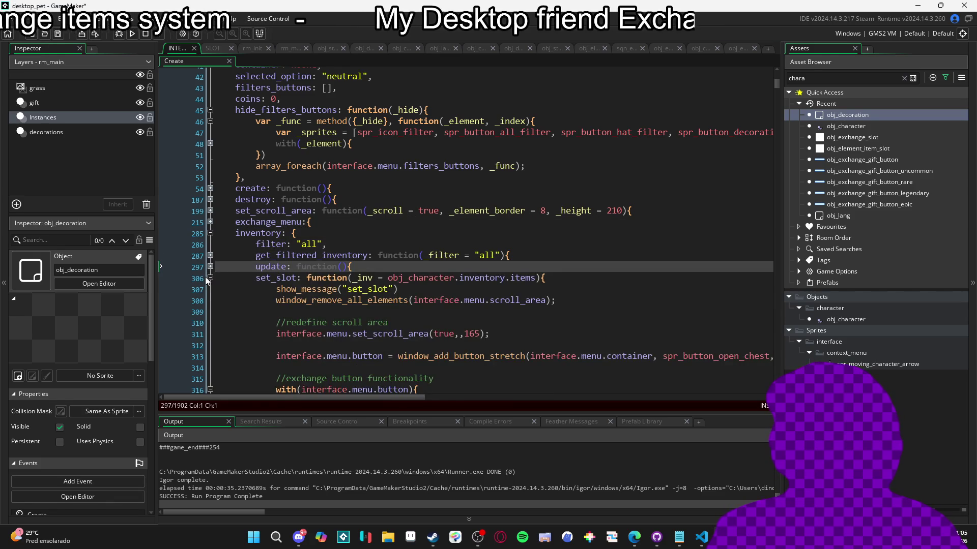
click(210, 277)
click(210, 267)
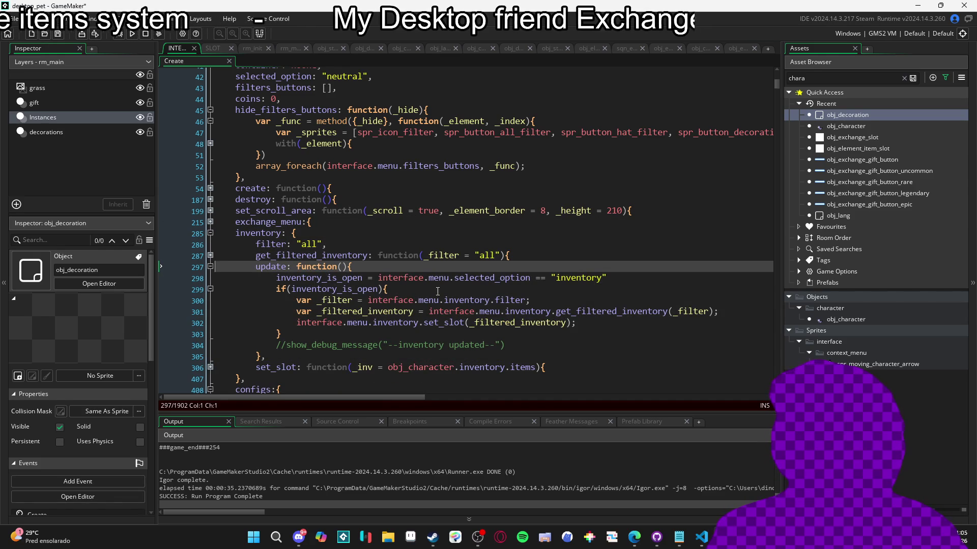
click(409, 278)
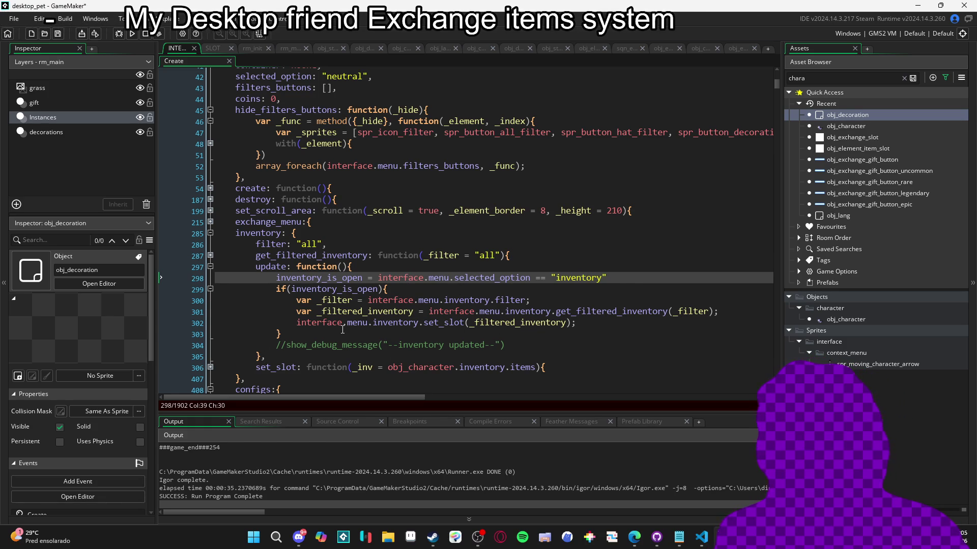
Bring up the obj_decoration object editor from the Asset Browser
mouse_move(341, 313)
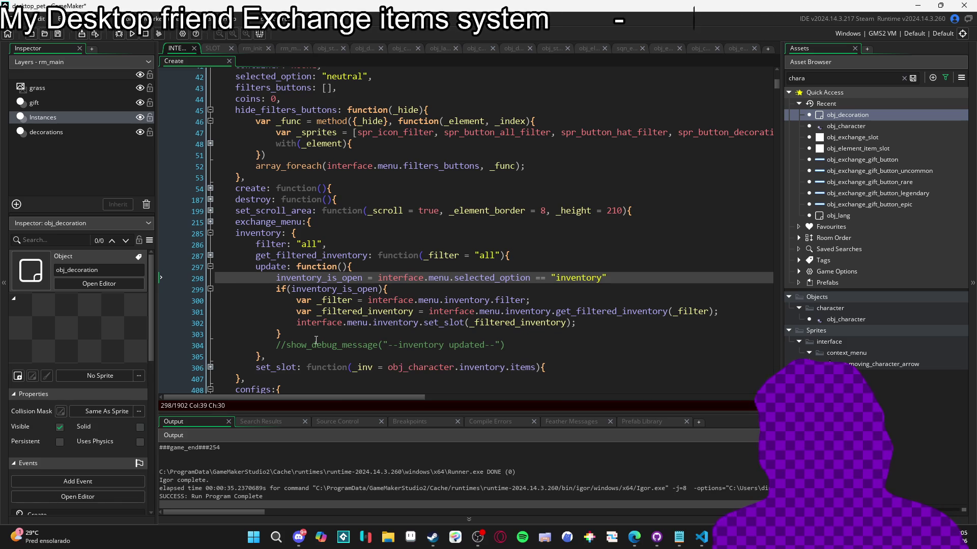
scroll(300, 345, down, 1)
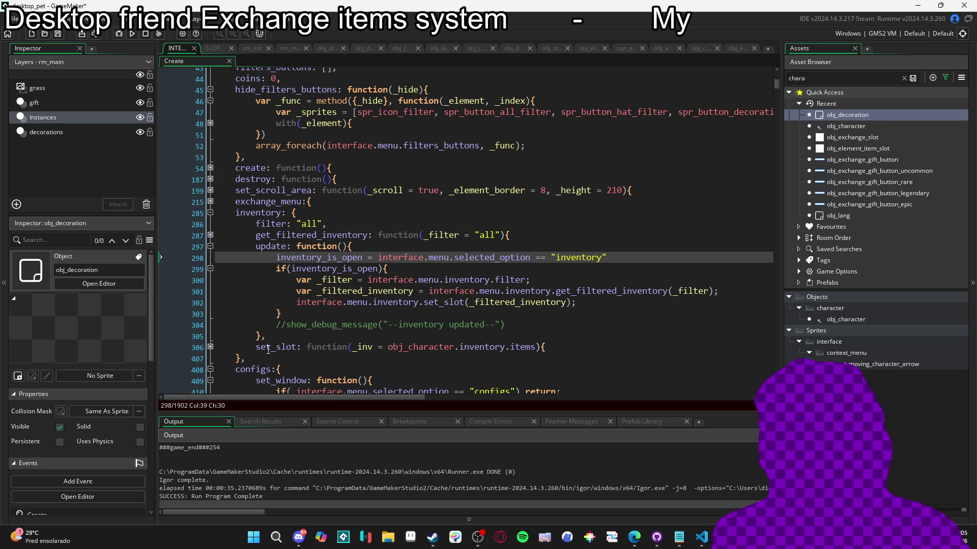
mouse_move(279, 246)
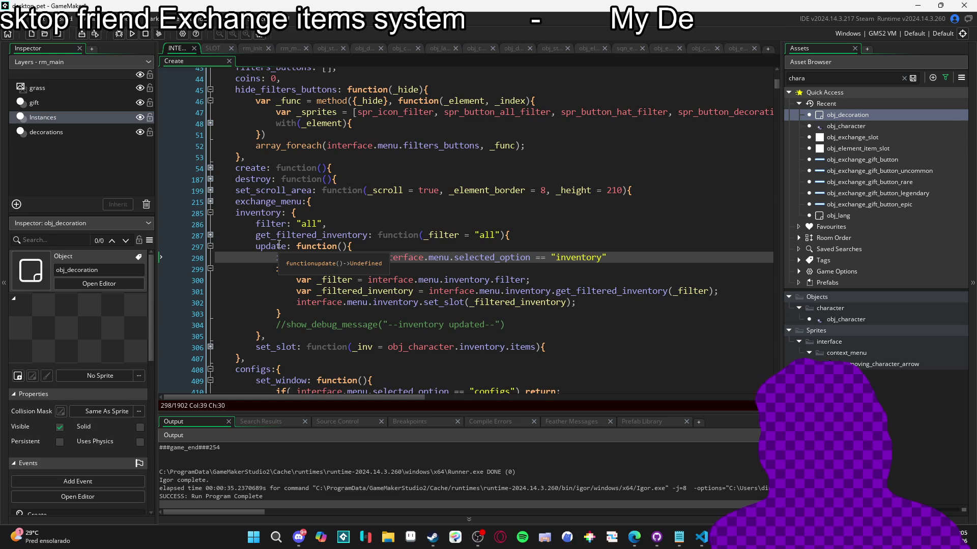
double_click(838, 114)
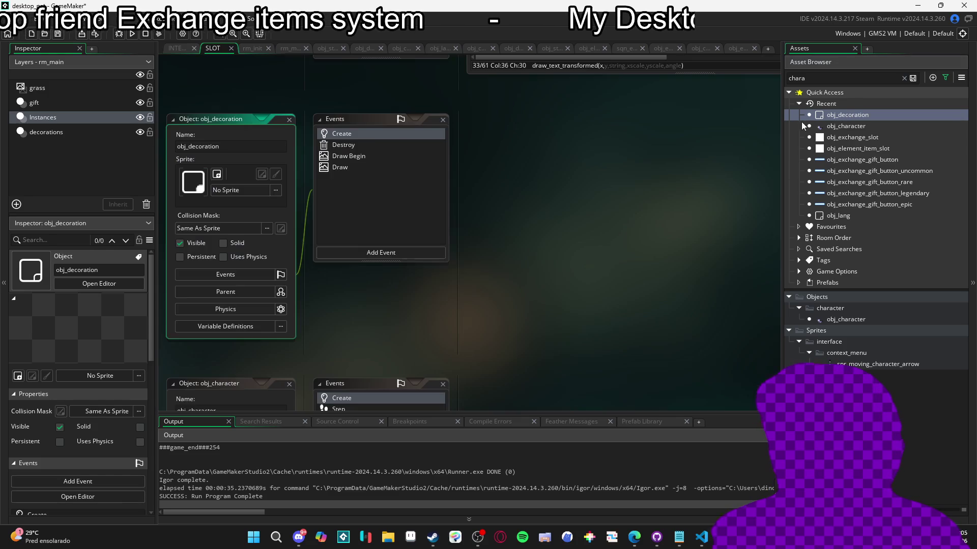
Finish obj_decoration's Create code with interface.menu.inventory.update() and save it
double_click(363, 134)
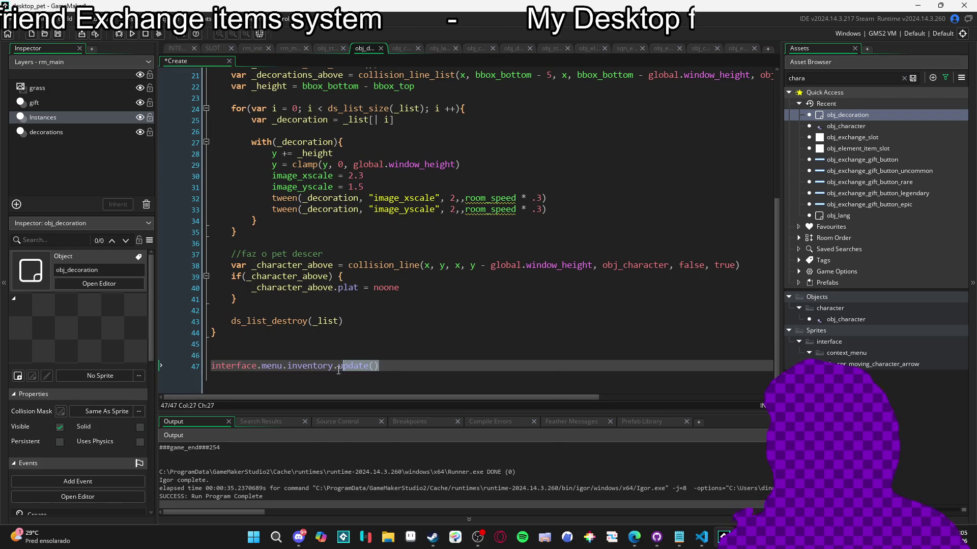
key(BackSpace)
key(BackSpace)
key(BackSpace)
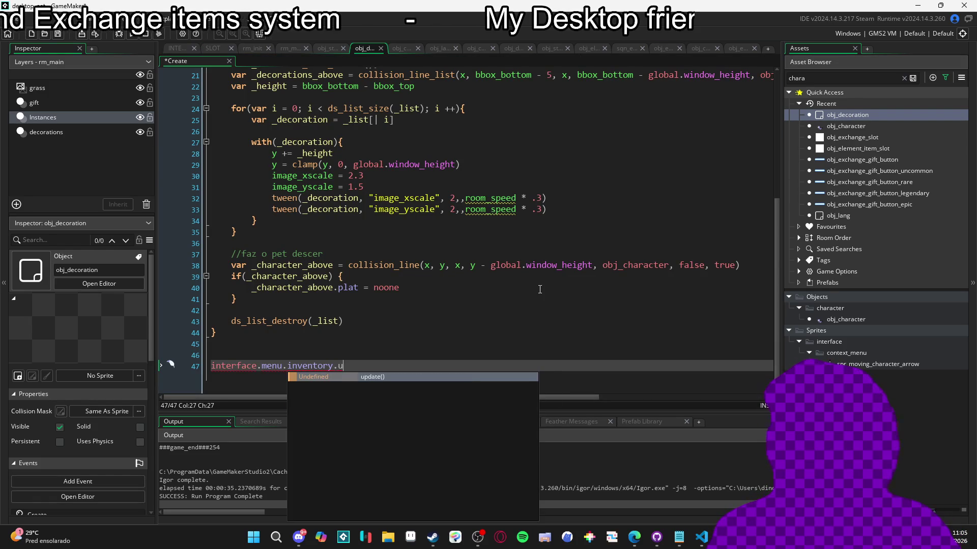
key(Return)
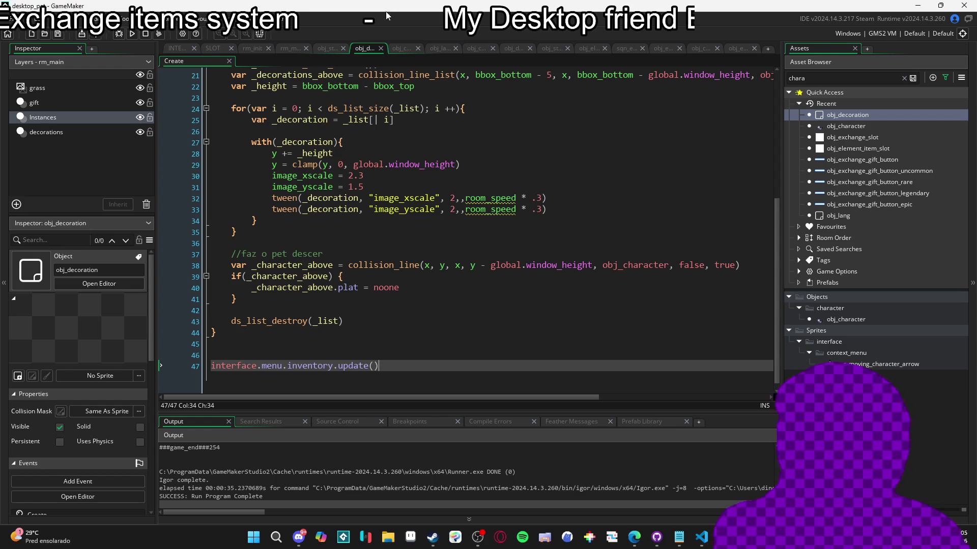
Return to the INTERFACE object's inventory update code
click(196, 52)
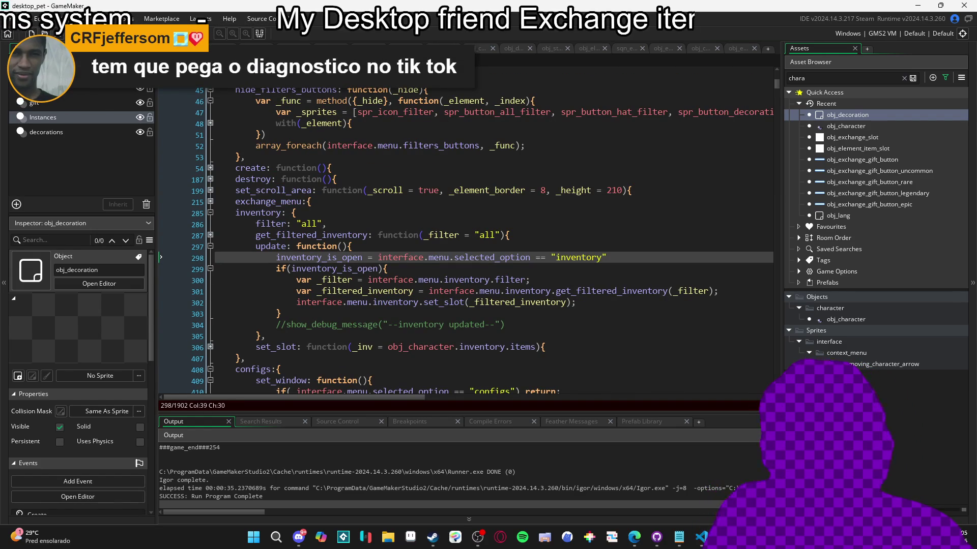
key(ctrl+Tab)
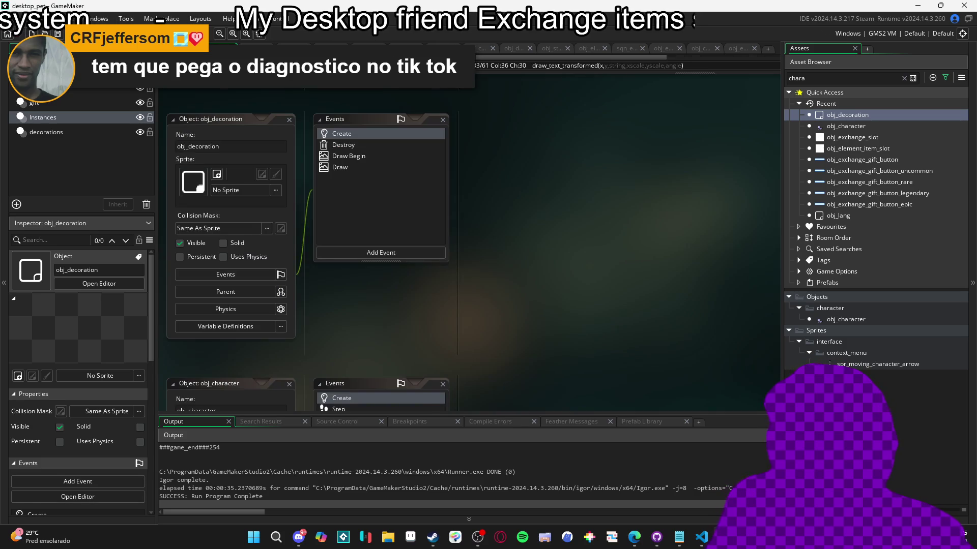
key(ctrl+Tab)
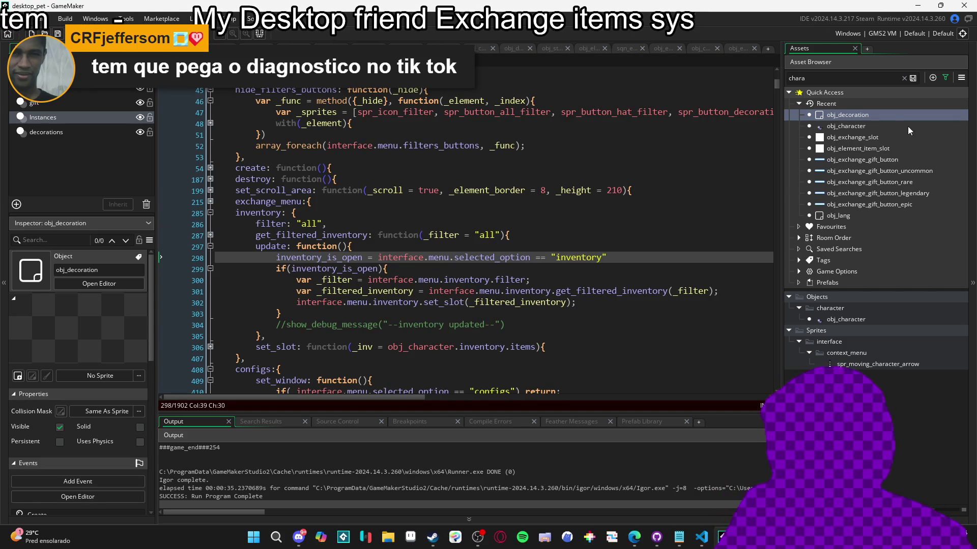
Open and read through obj_character's Create event code
double_click(856, 126)
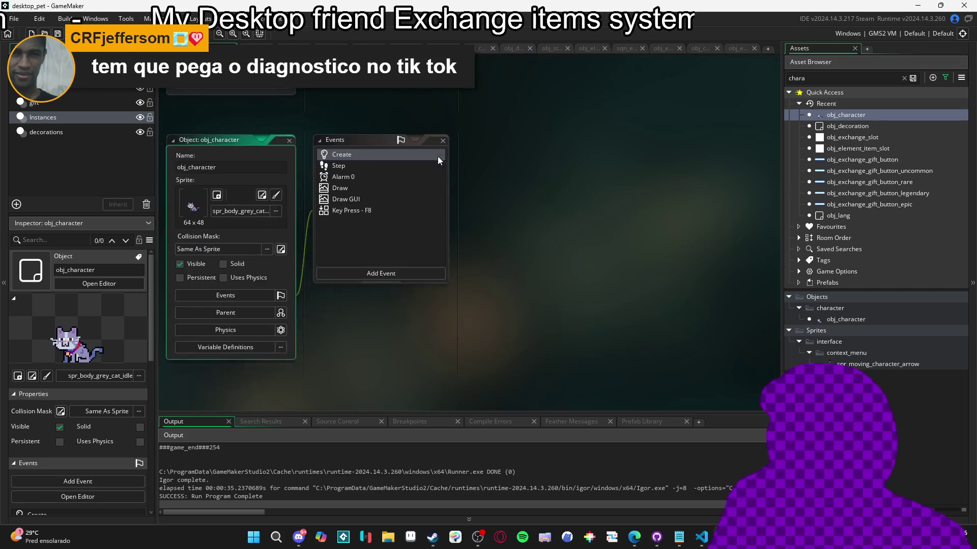
double_click(380, 133)
scroll(247, 216, up, 3)
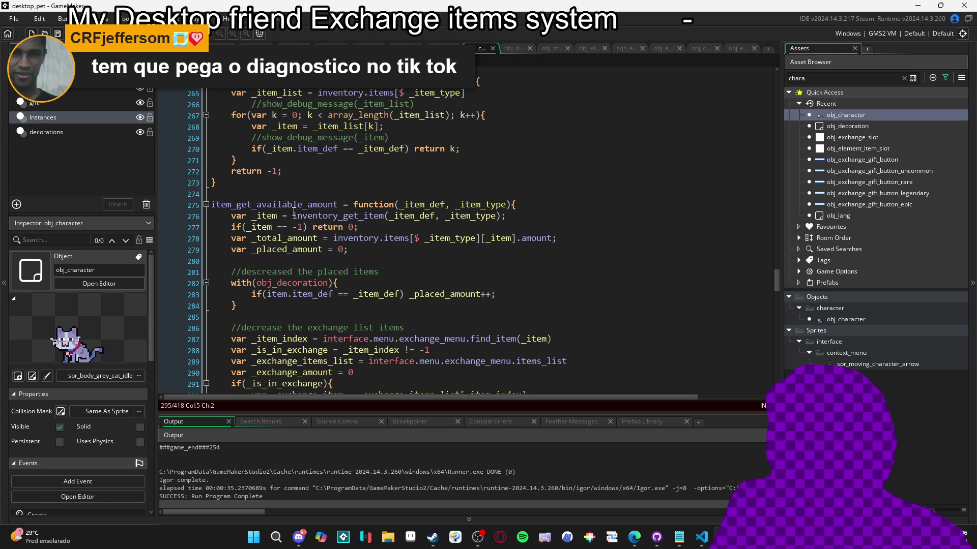
mouse_move(294, 216)
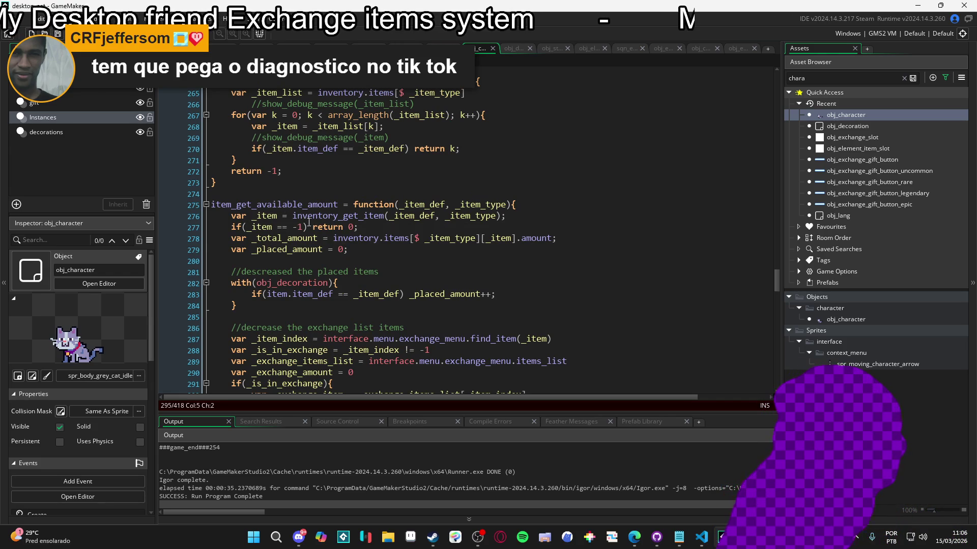
scroll(308, 222, down, 2)
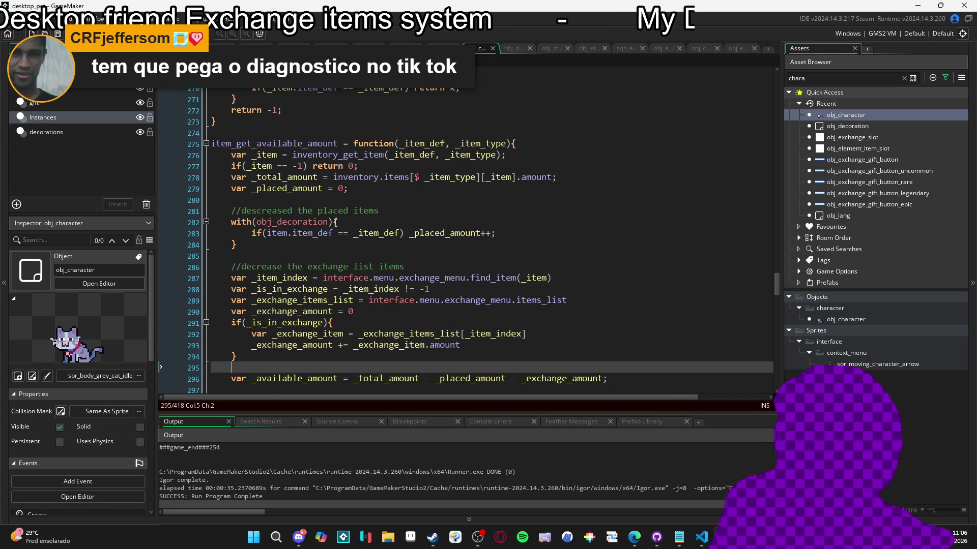
scroll(338, 224, down, 3)
scroll(343, 224, up, 3)
scroll(343, 225, down, 2)
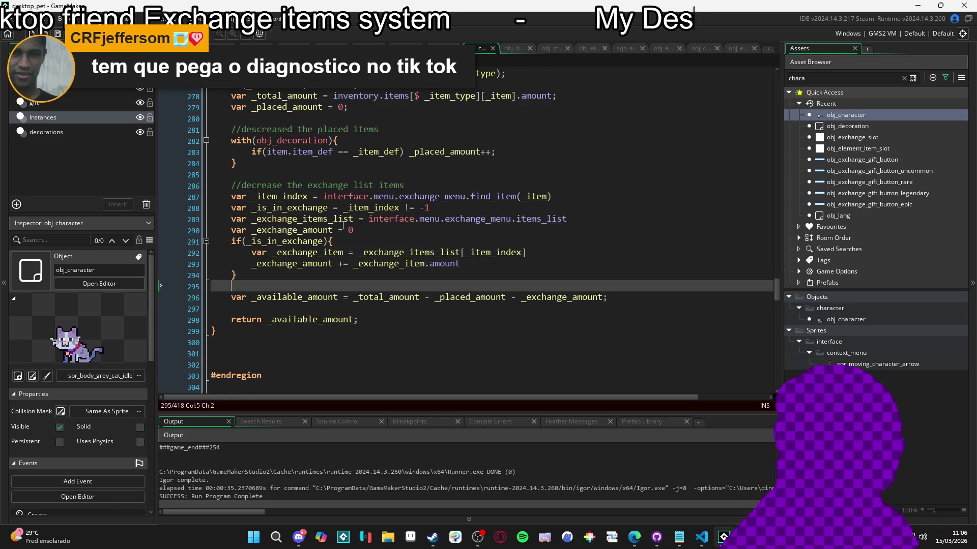
scroll(345, 226, up, 2)
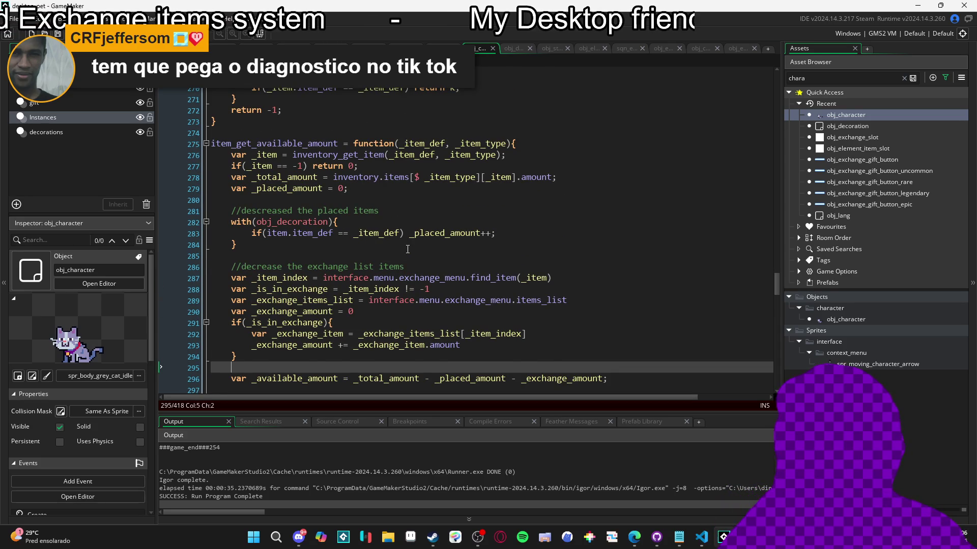
Switch back to the interface script's inventory update function around line 298
scroll(407, 250, down, 2)
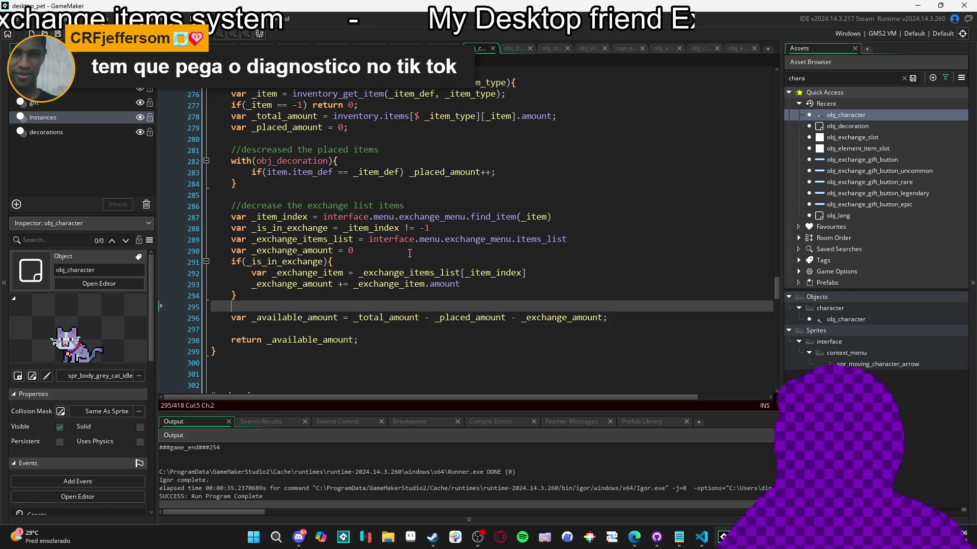
scroll(411, 254, up, 2)
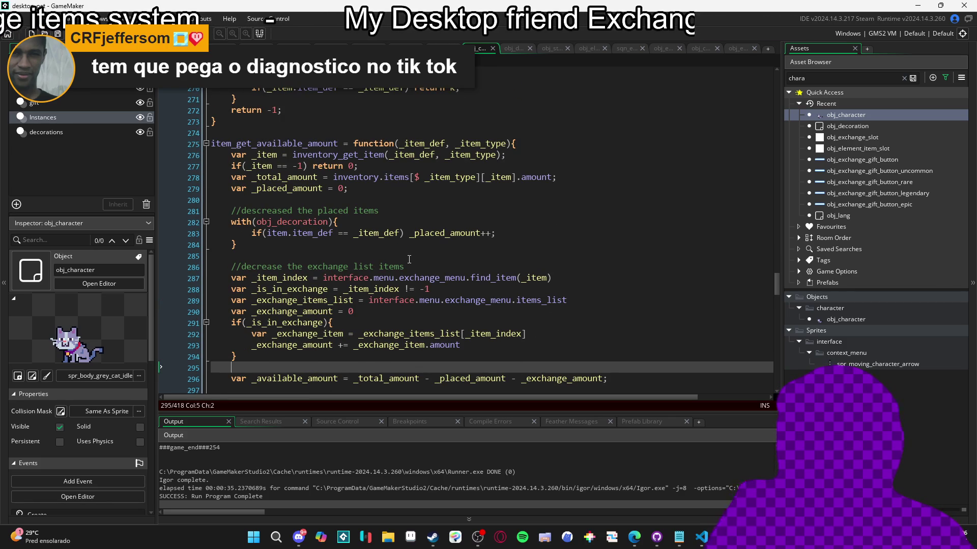
scroll(409, 259, down, 2)
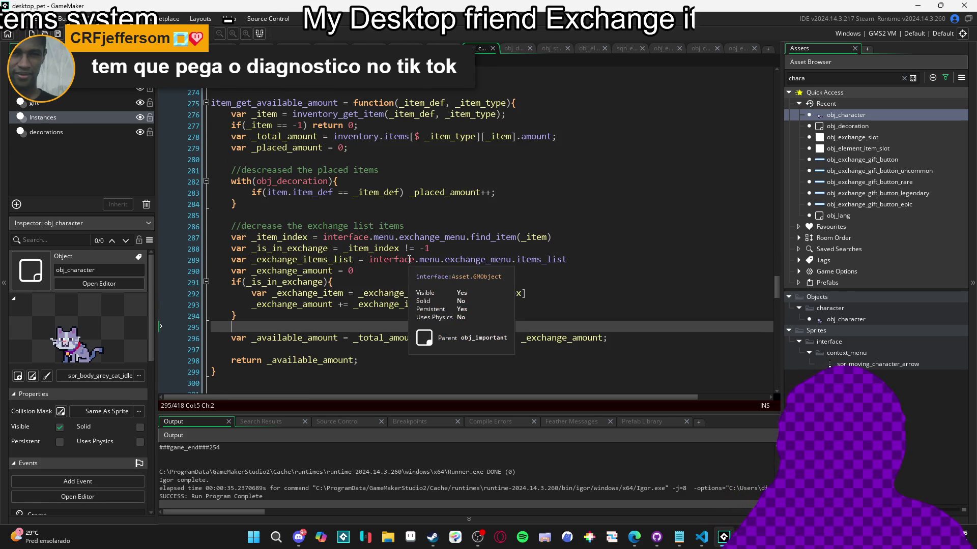
scroll(409, 260, down, 3)
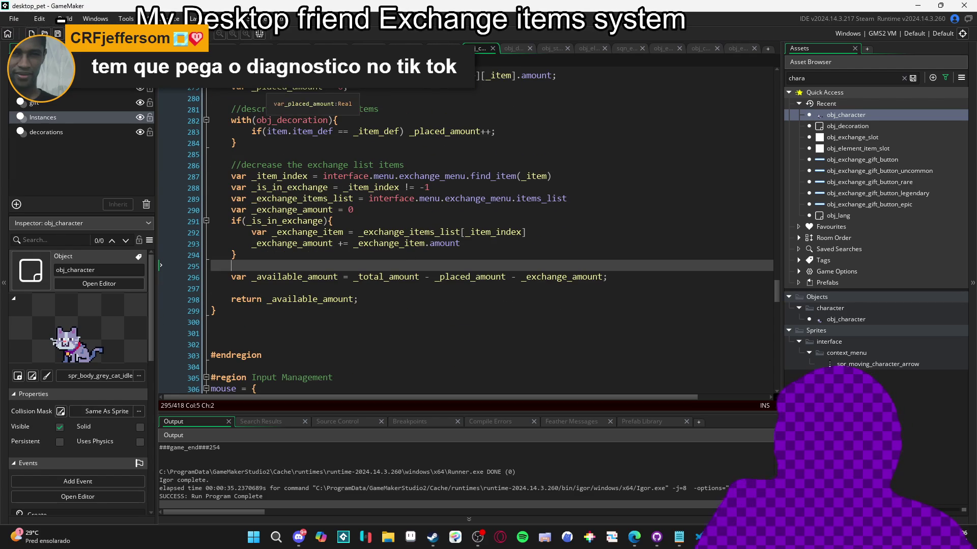
key(ctrl+Tab)
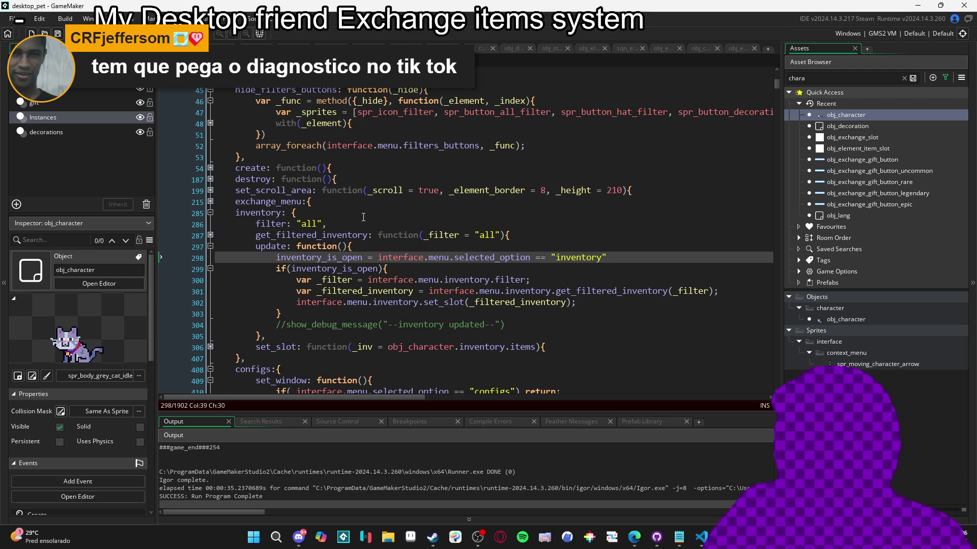
click(550, 145)
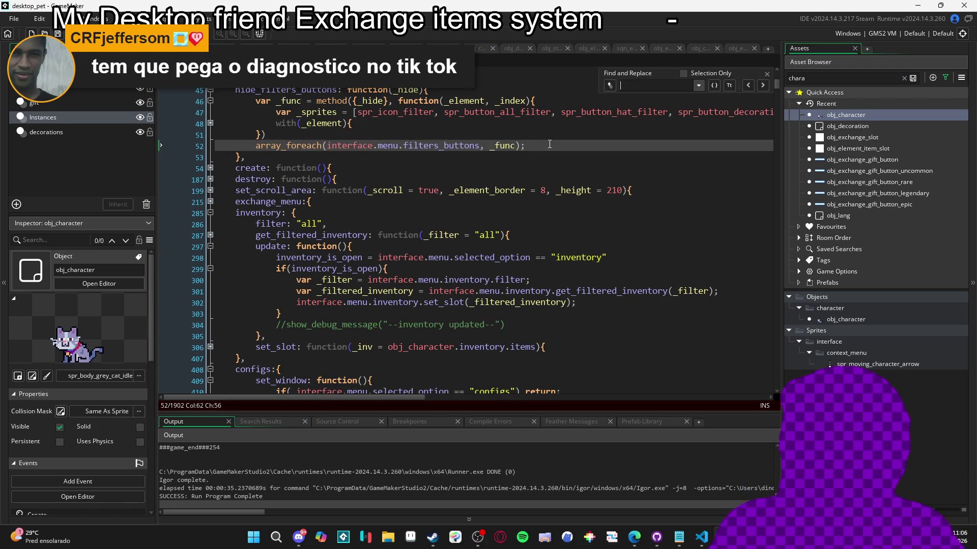
Search the interface code for exchange_menu and step forward to its definition and find_item code
text(exchage_menu)
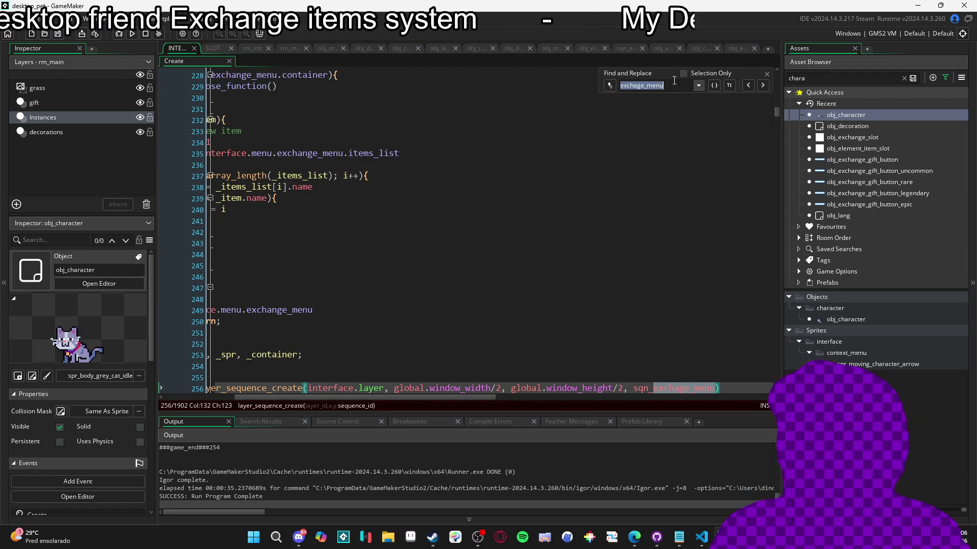
text(exchang)
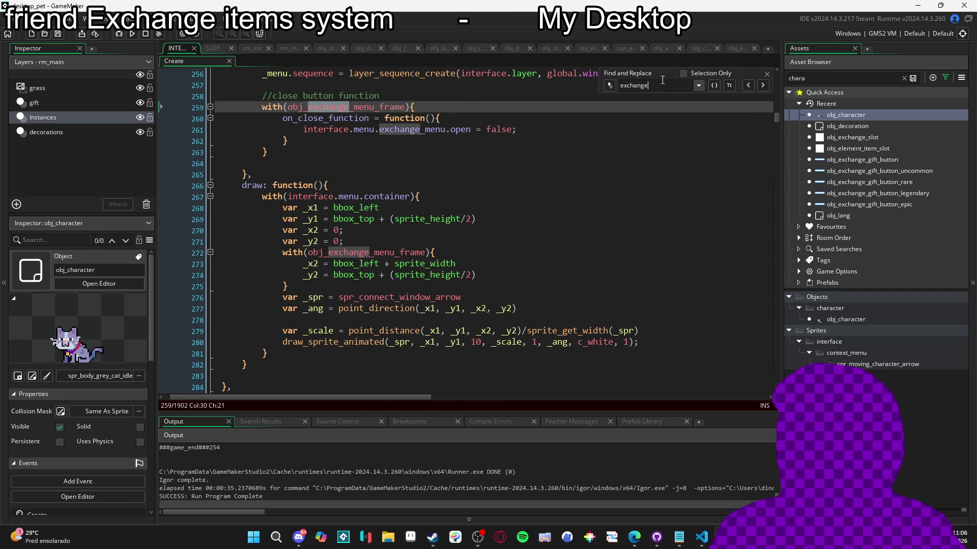
text(e_menu)
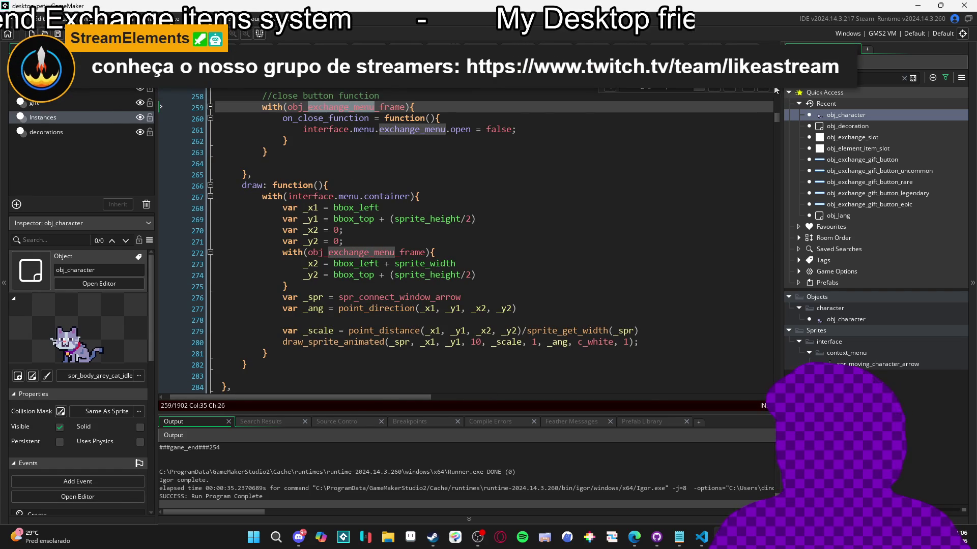
key(Return)
click(761, 90)
click(762, 90)
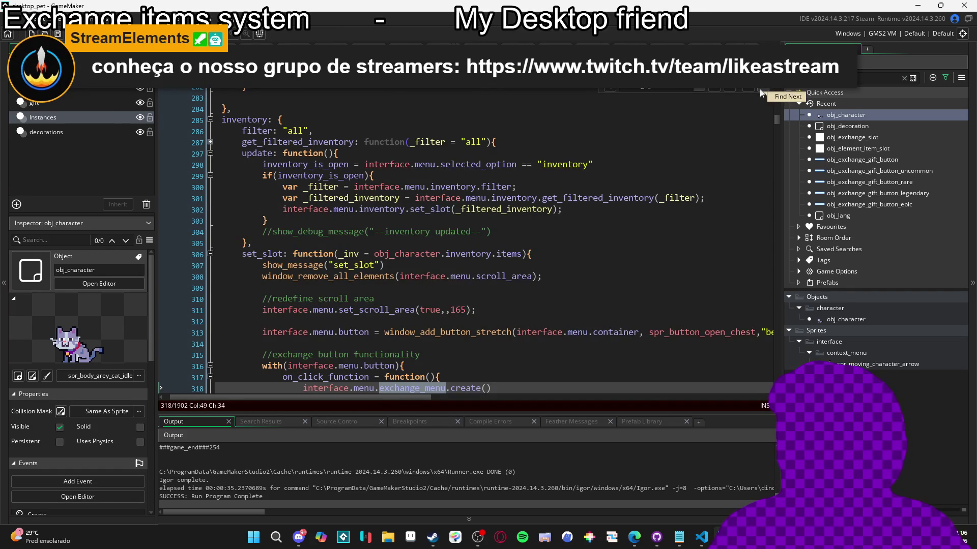
click(762, 90)
click(761, 90)
click(760, 90)
click(761, 90)
scroll(734, 108, up, 3)
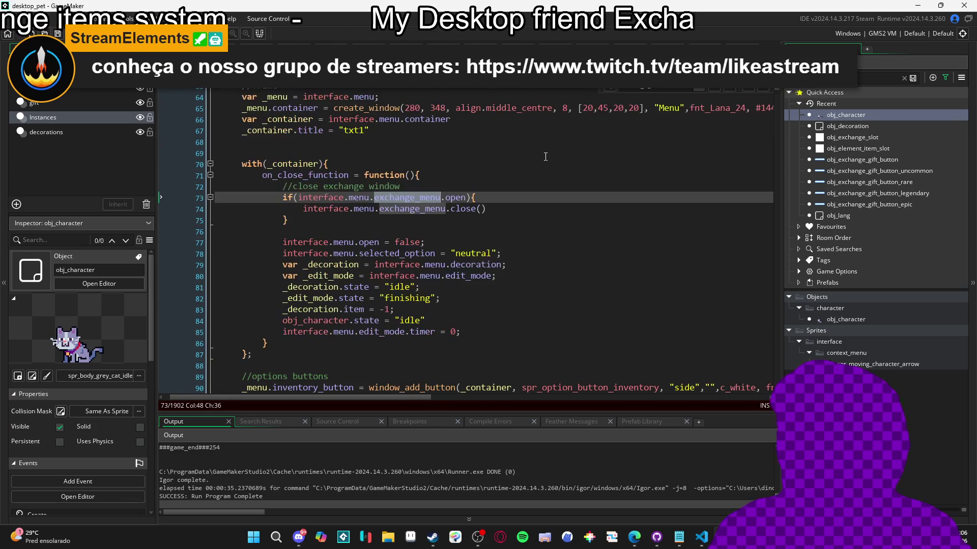
click(760, 90)
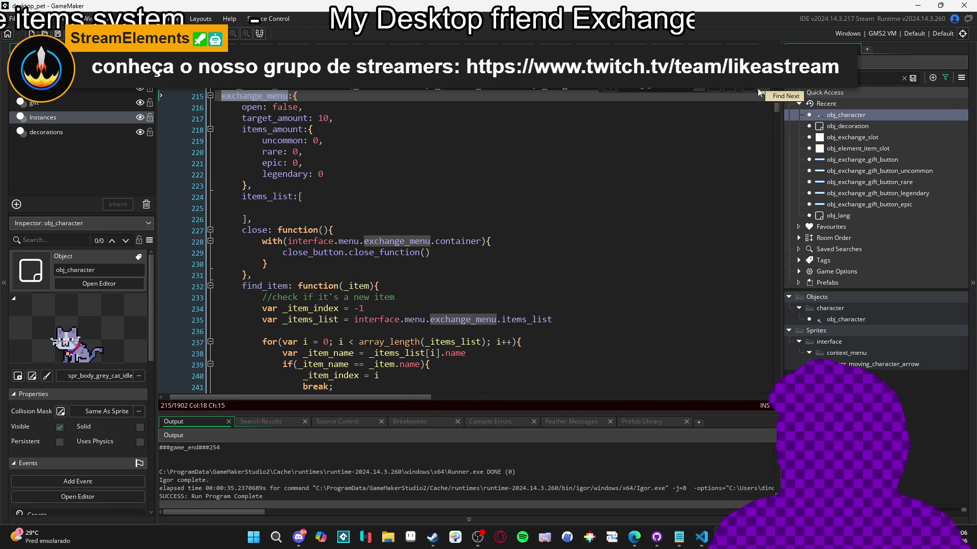
click(412, 110)
Step back through the exchange_menu matches to the exchange-mode block at line 351
scroll(412, 192, down, 9)
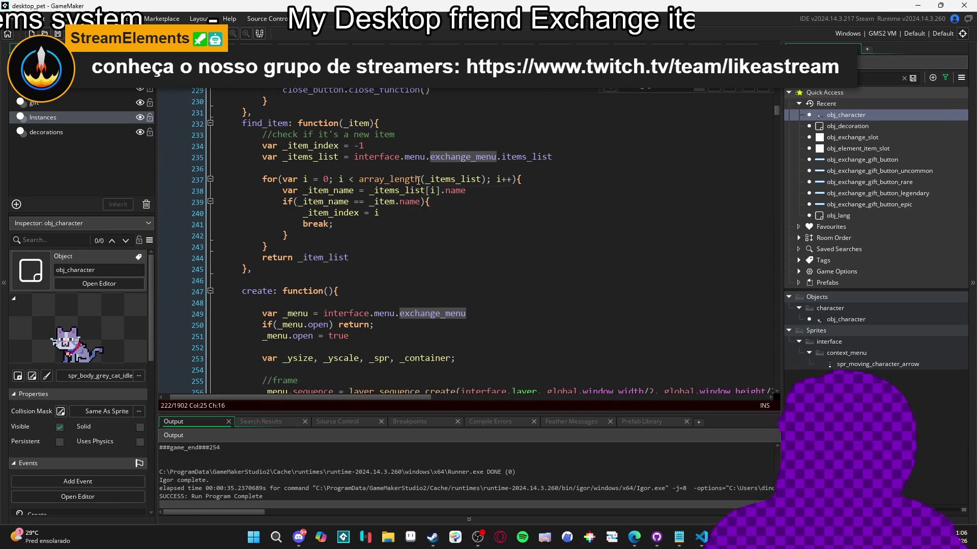
scroll(420, 164, down, 3)
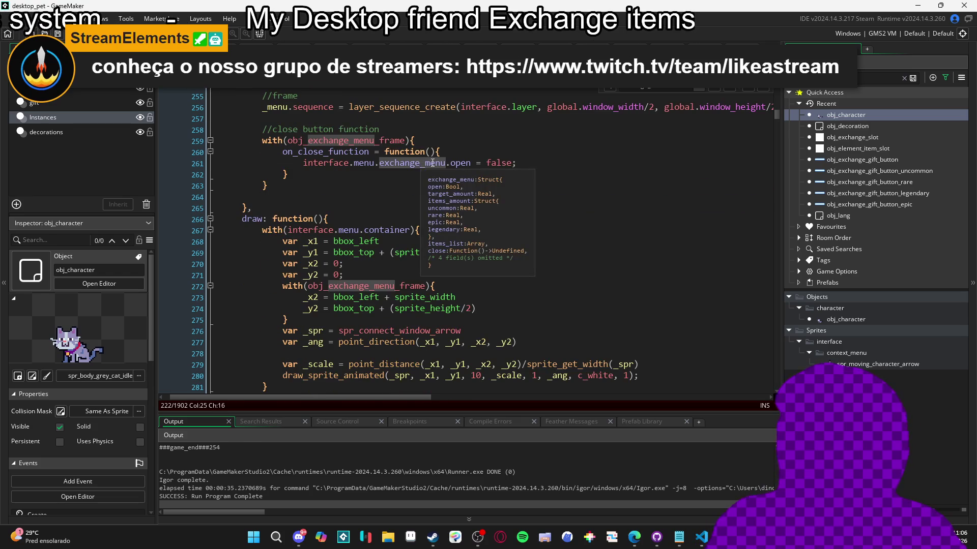
scroll(430, 163, down, 3)
scroll(722, 114, up, 4)
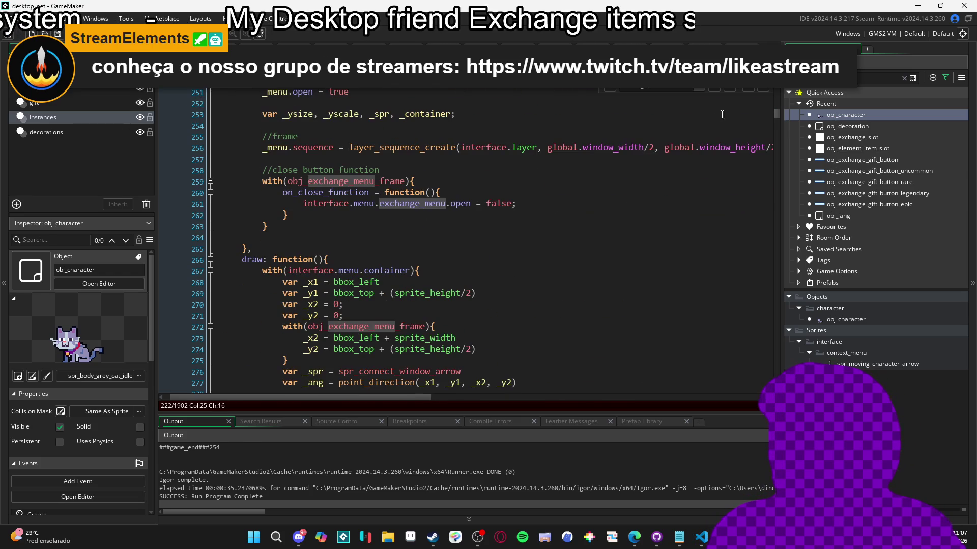
click(746, 90)
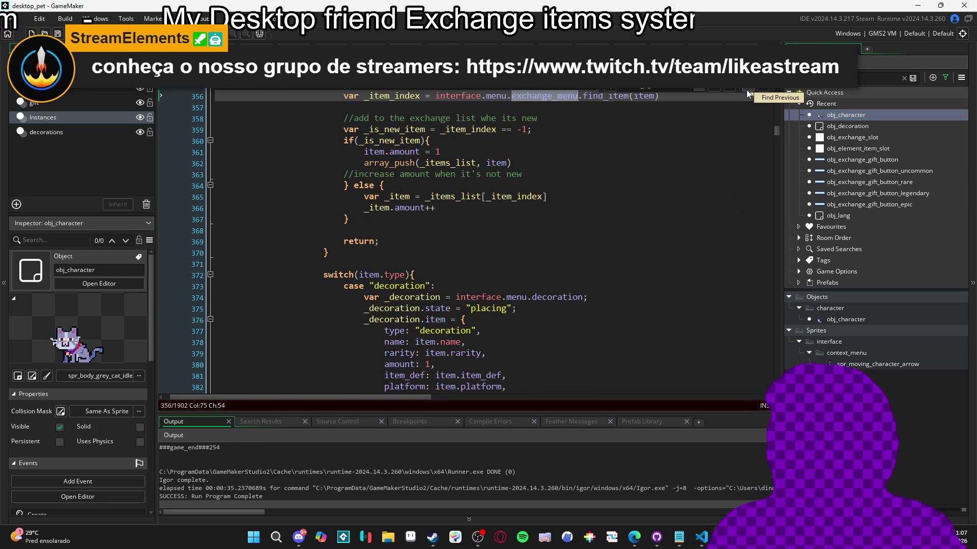
click(746, 89)
click(746, 89)
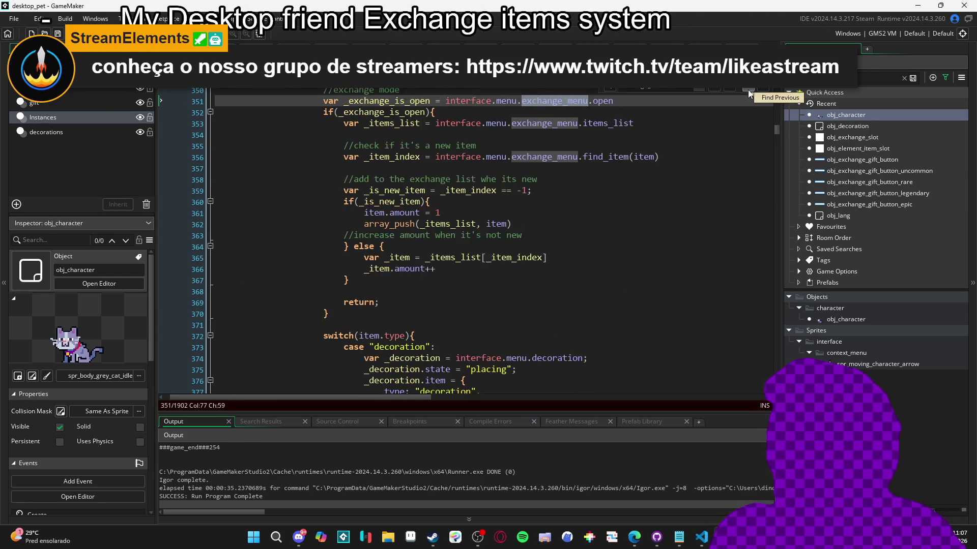
click(747, 89)
click(763, 88)
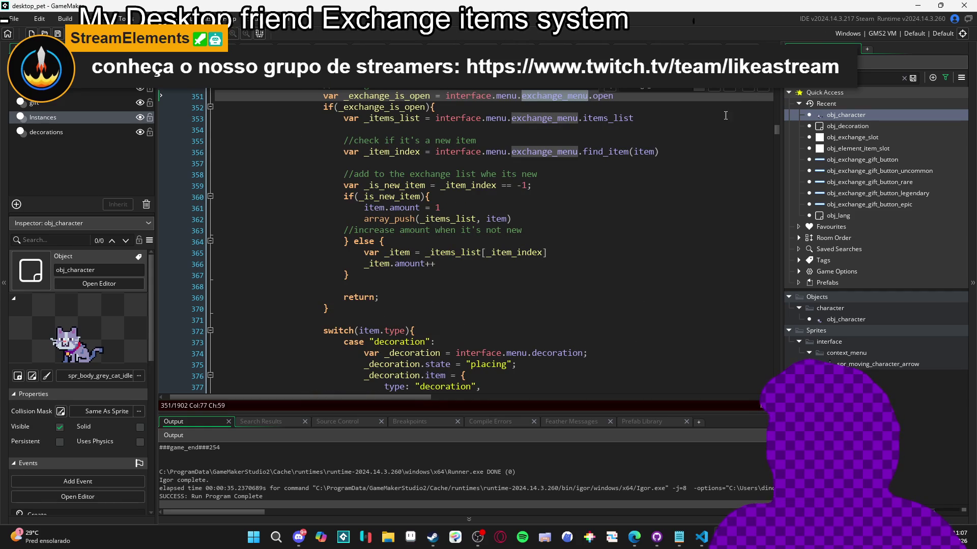
Review the exchange-mode block's branches and place the caret just above the return
click(512, 221)
scroll(445, 257, down, 1)
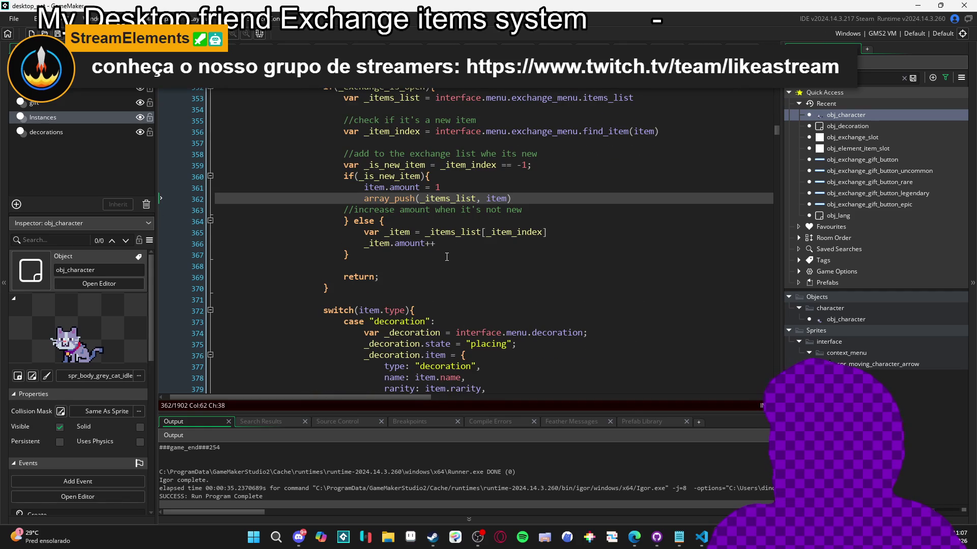
scroll(483, 234, up, 2)
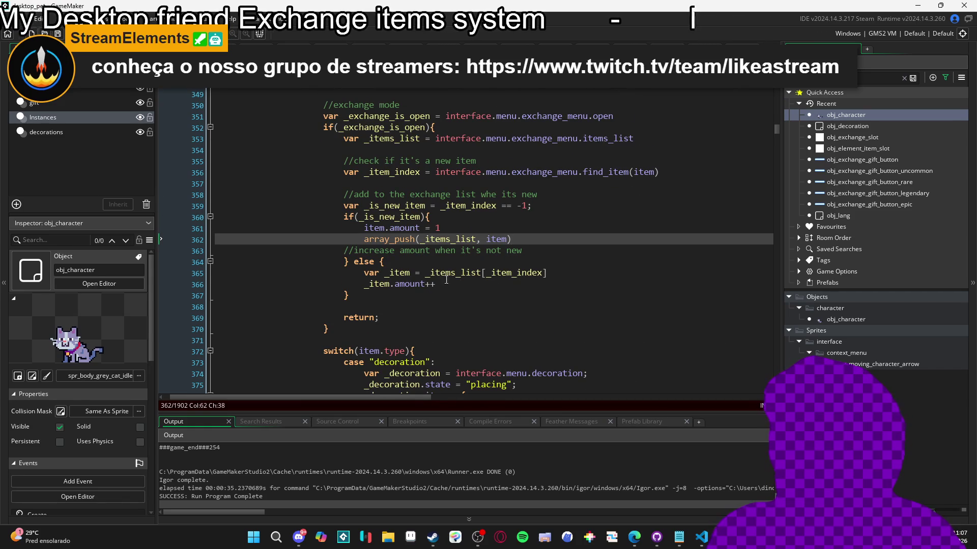
click(349, 295)
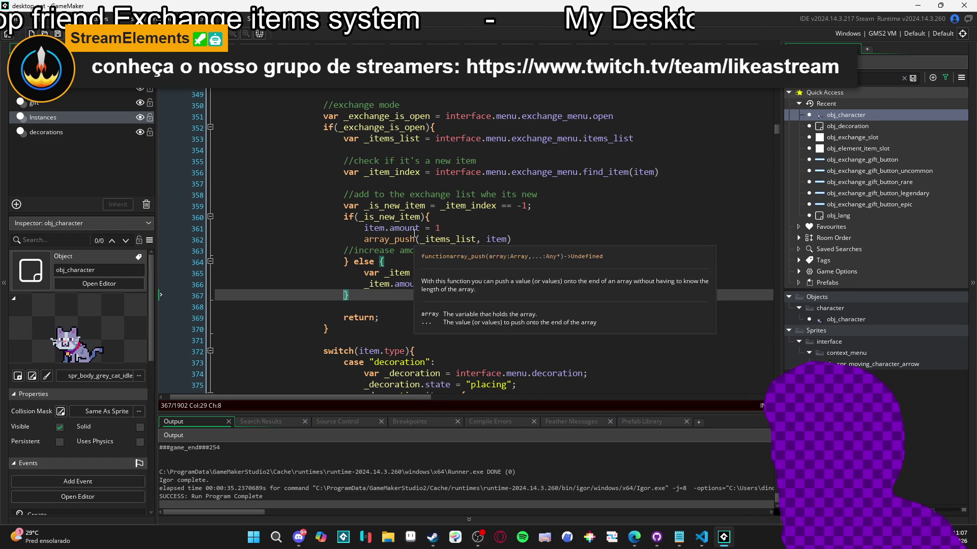
click(345, 261)
click(344, 217)
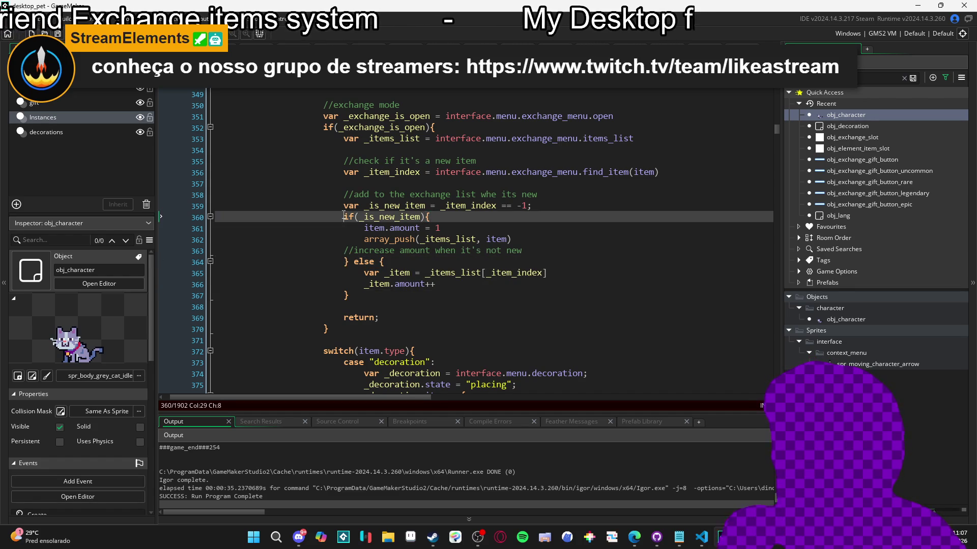
click(343, 261)
click(346, 295)
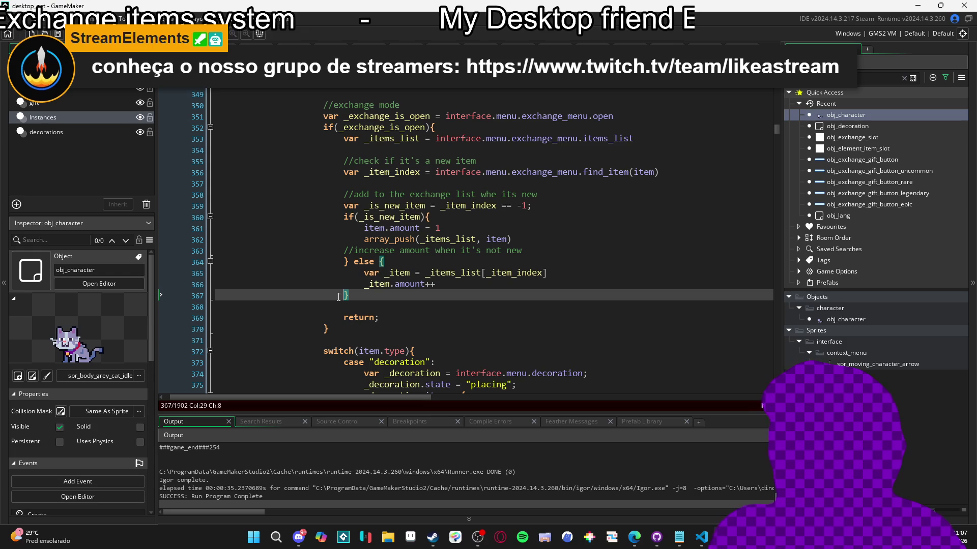
click(324, 328)
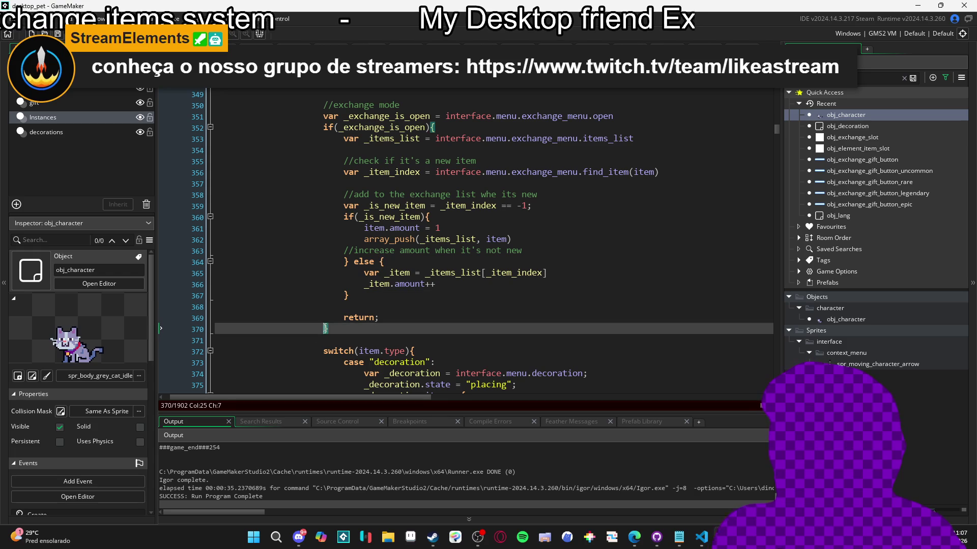
click(363, 303)
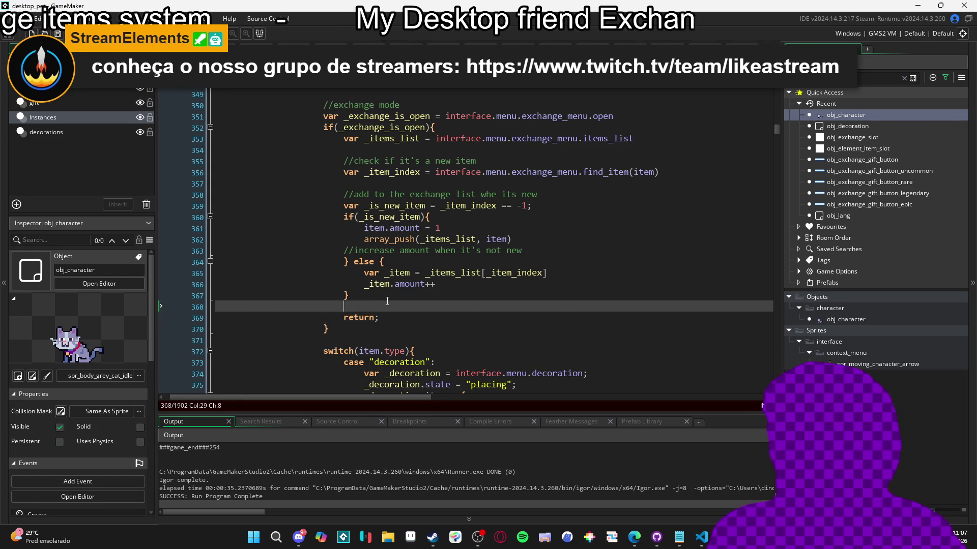
Insert an interface.menu.inventory.update() call on a new line above the return
text(update_inventory = function(){     inventory_is_open = interface.menu.selected_option == "inventory"     if(inventory_is_open){         var _filter = interface.menu.inventory.filter;         var _filtered_inventory = interface.menu.inventory.get_filtered_inventory(_filter);         interface.menu.inventory.set_slot(_filtered_inventory);     }     show_debug_message("--updated--") })
key(ctrl+z)
key(Return)
key(Return)
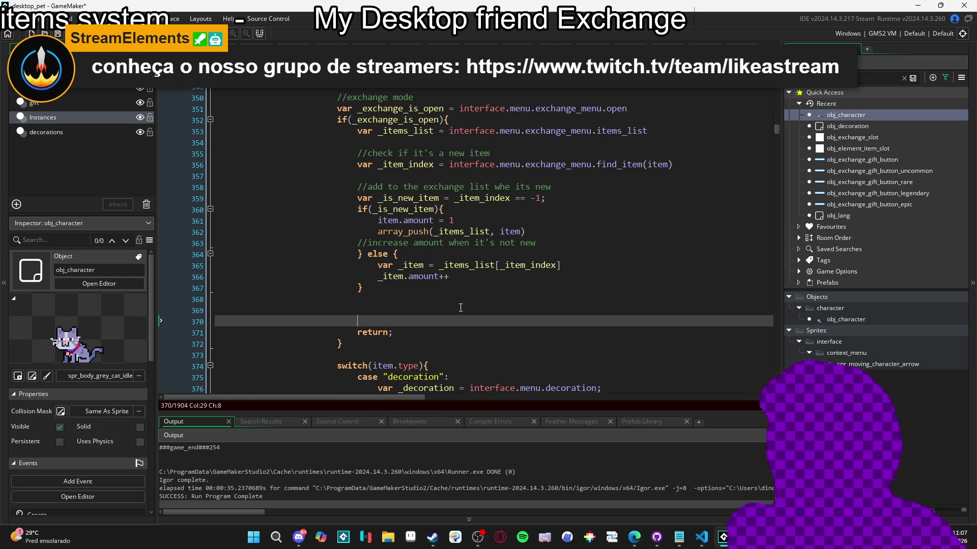
key(Up)
text(fa)
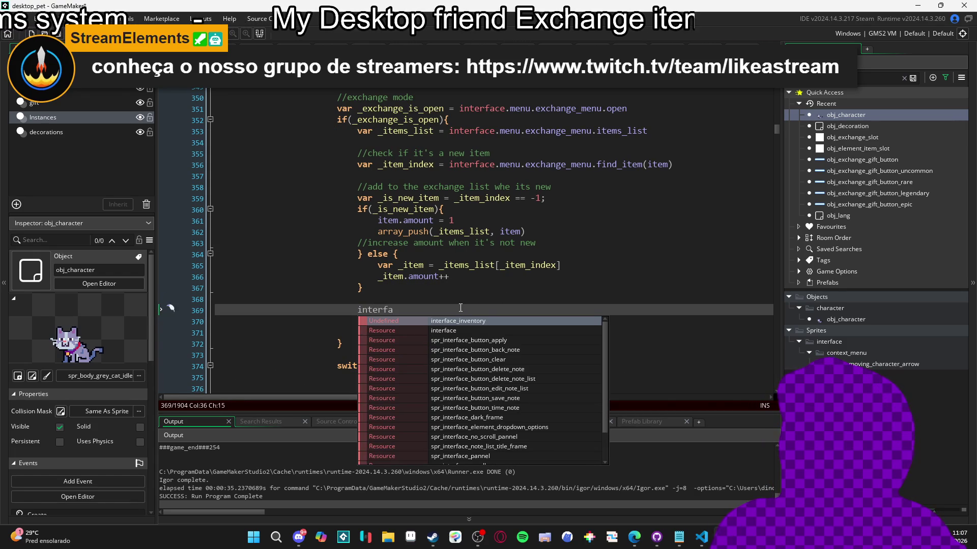
text(ce.menu.inventory.u)
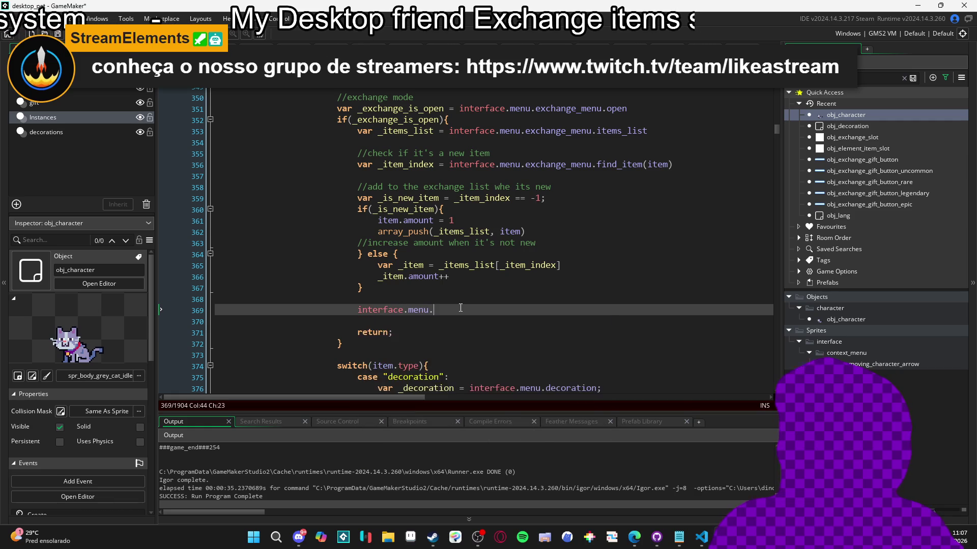
key(Return)
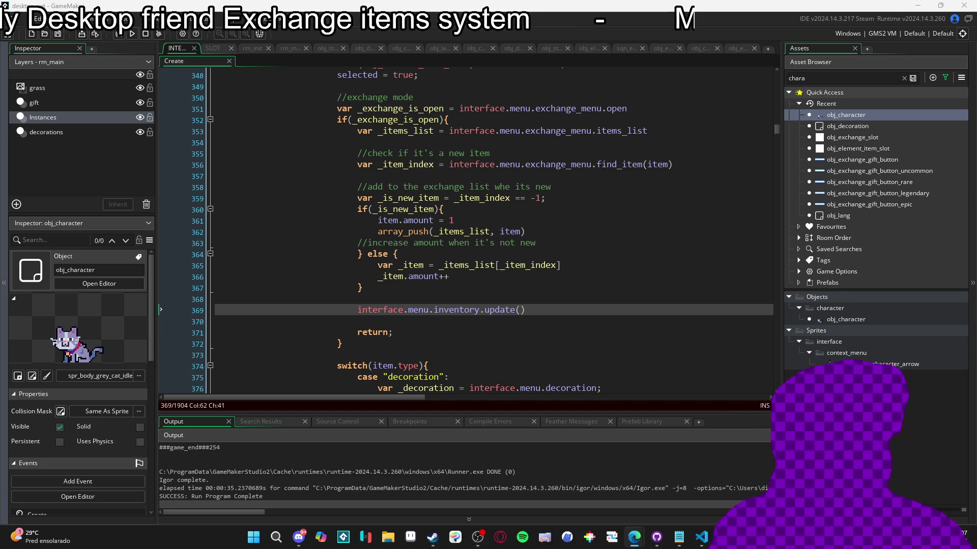
key(alt+Tab)
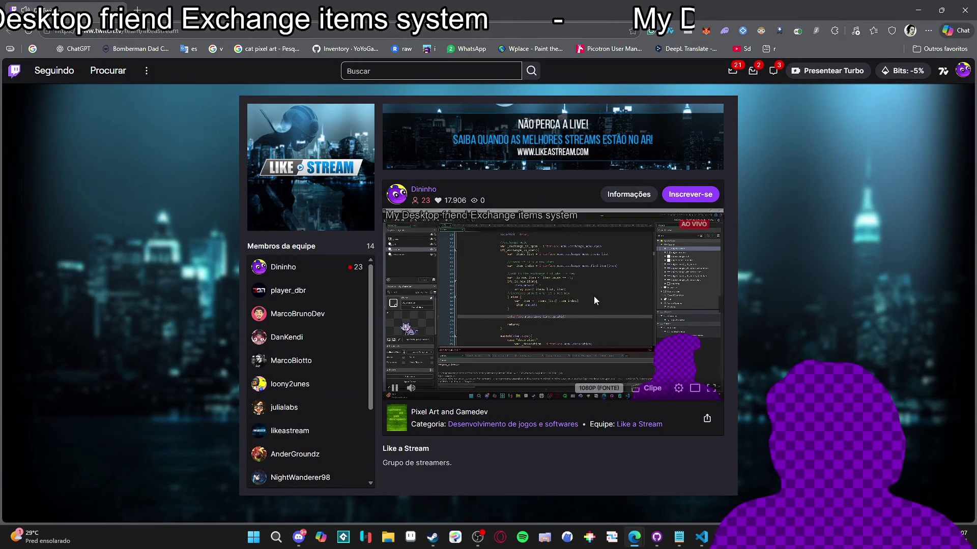
Browse the Like a Stream Membros da equipe list, view one member's channel, then return to GameMaker
scroll(303, 302, down, 3)
scroll(303, 302, up, 3)
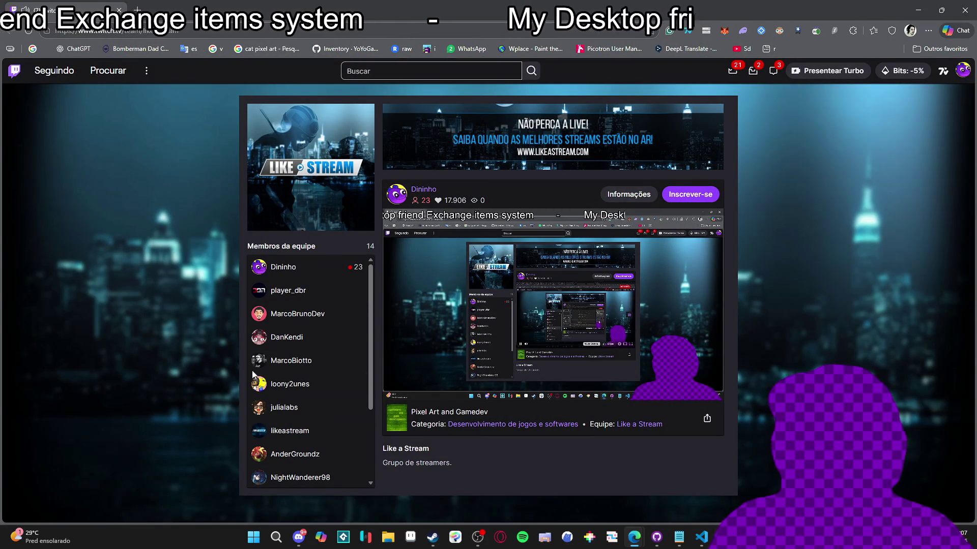
scroll(303, 436, down, 2)
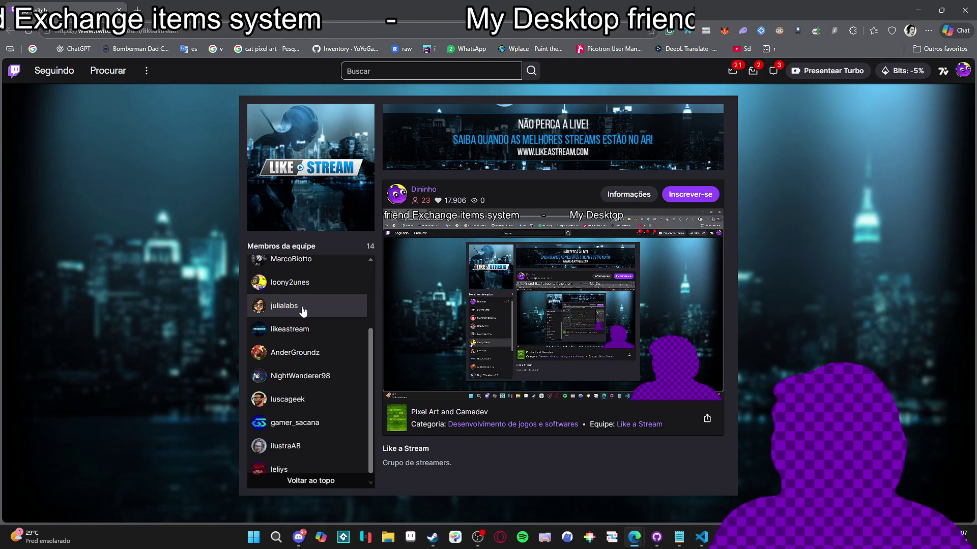
scroll(314, 341, down, 1)
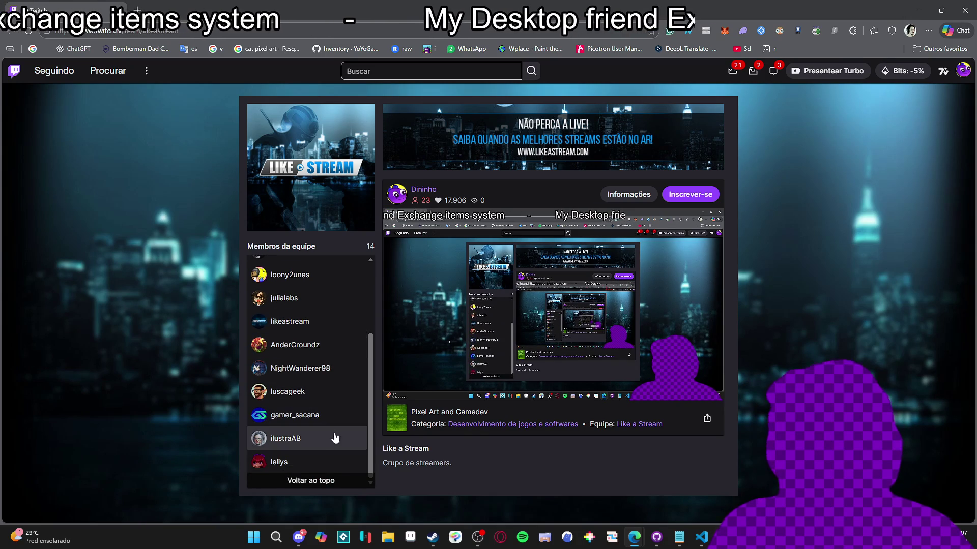
click(313, 461)
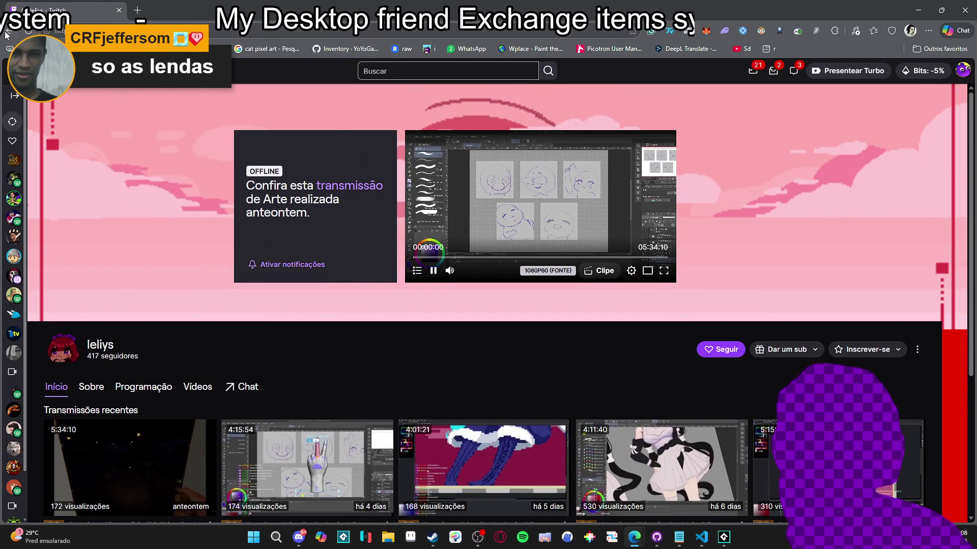
click(7, 34)
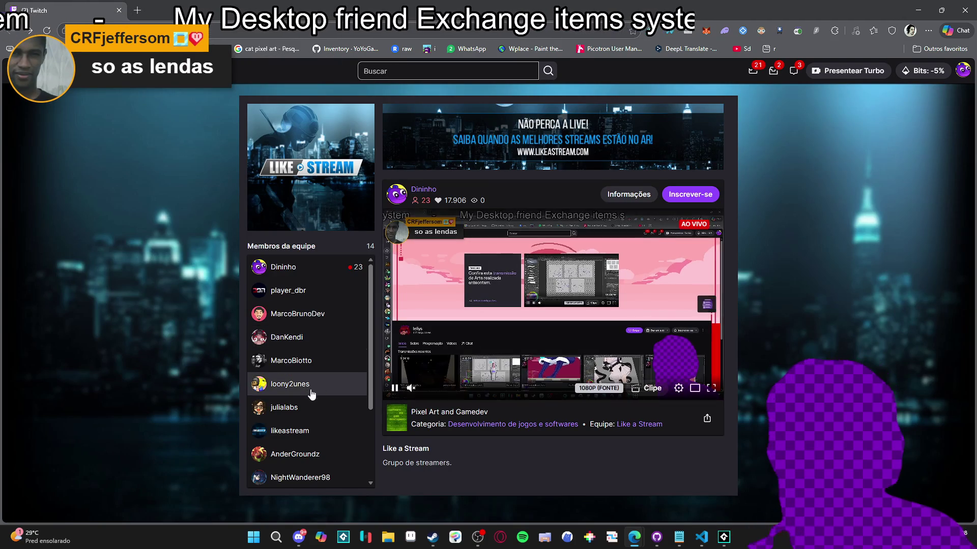
scroll(311, 395, down, 3)
scroll(318, 390, up, 3)
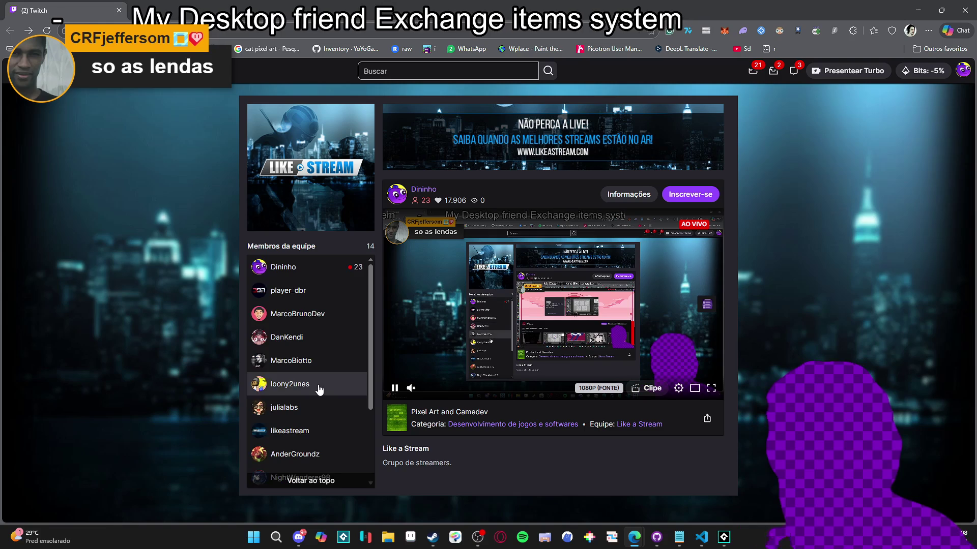
scroll(327, 371, down, 2)
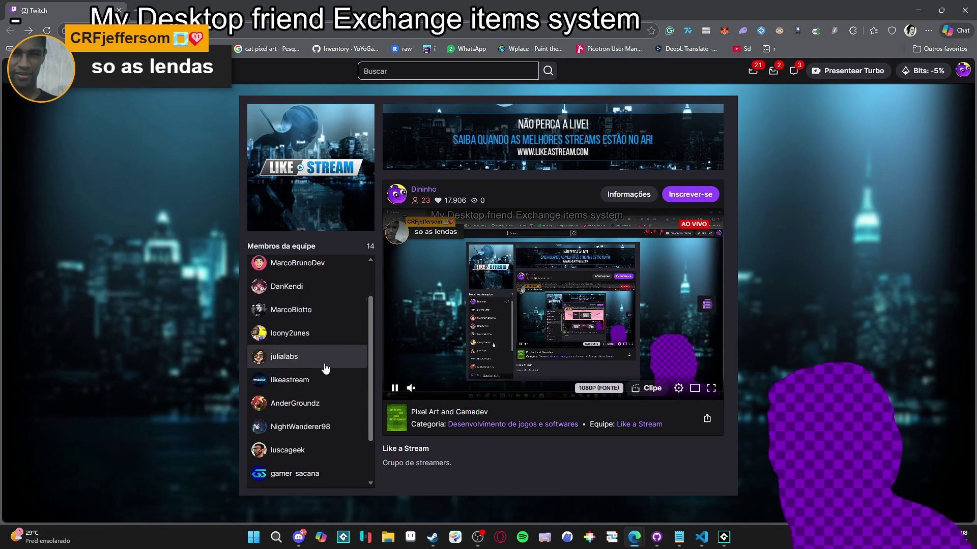
scroll(326, 368, down, 2)
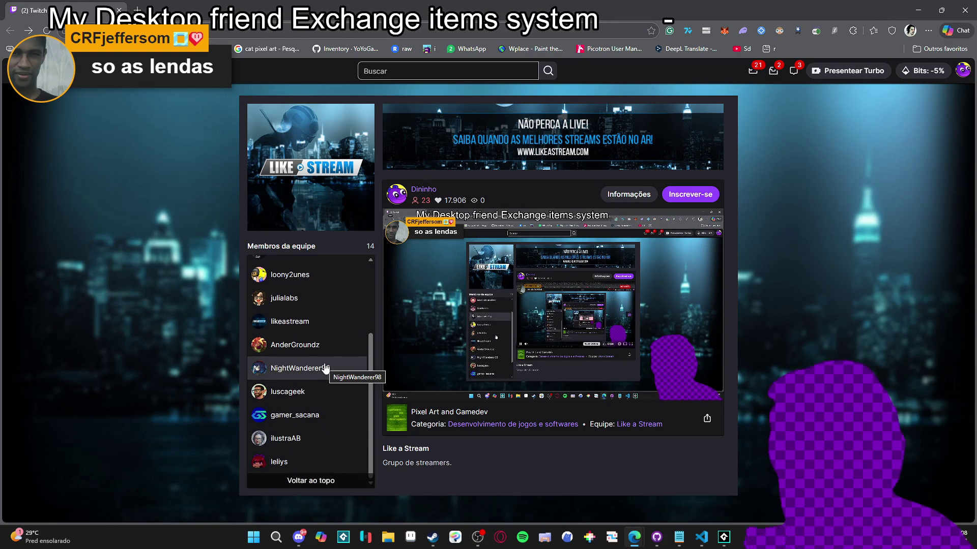
scroll(325, 368, up, 3)
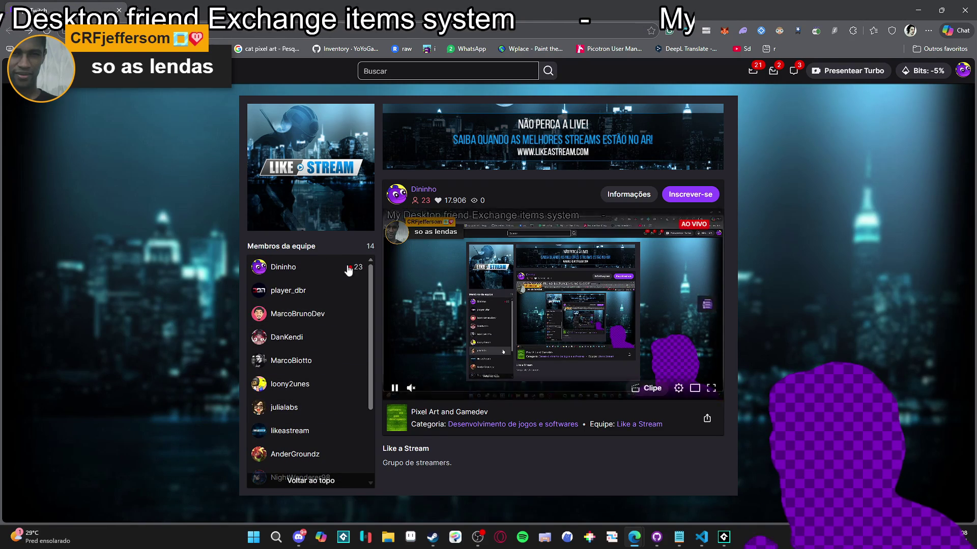
key(alt+Tab)
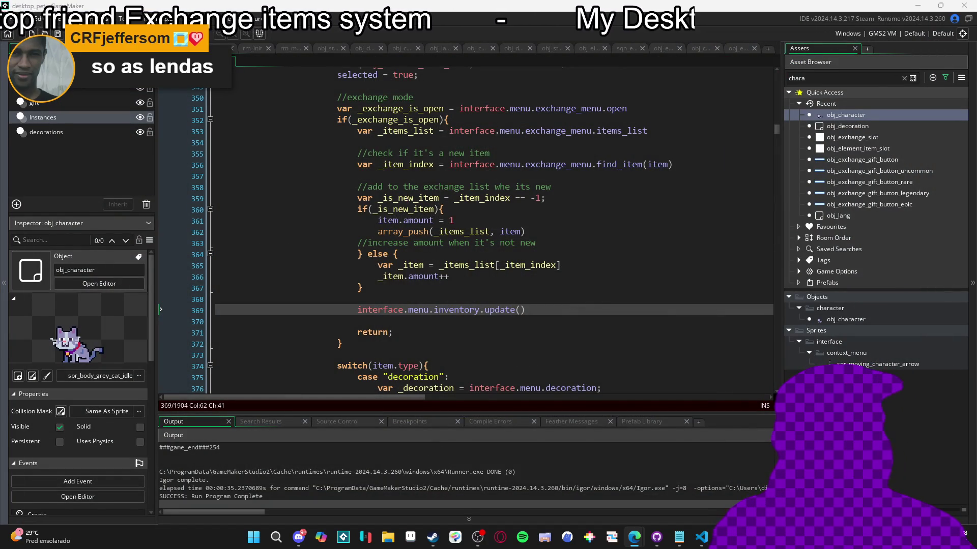
Run the desktop pet game with F5, then close all its runner windows from the taskbar
click(391, 326)
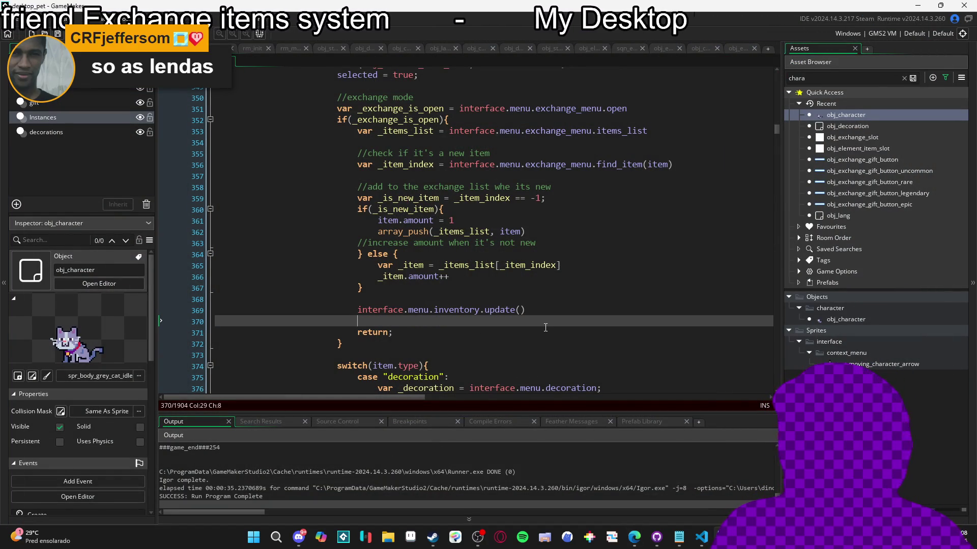
scroll(546, 328, up, 1)
key(F5)
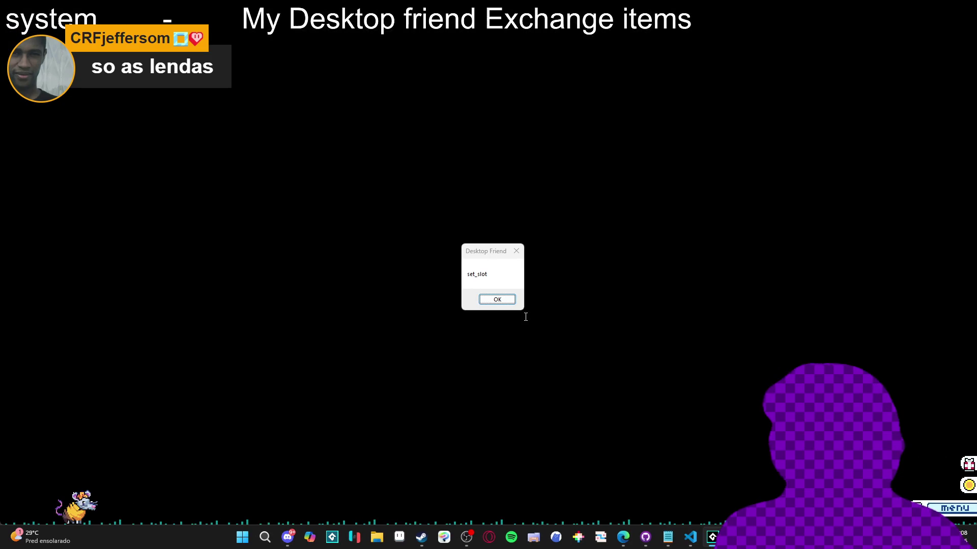
right_click(712, 537)
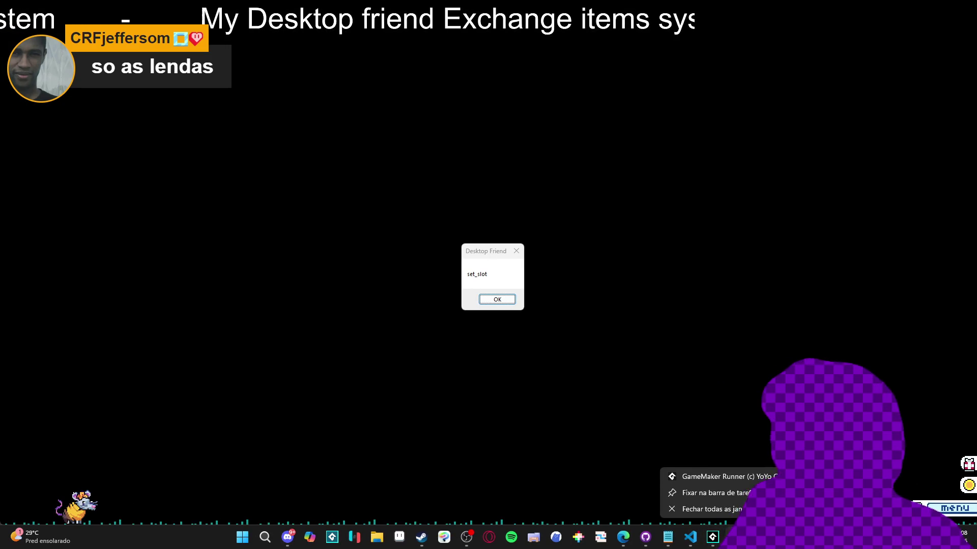
click(738, 510)
Search for show_message and locate the call inside set_slot at line 307
click(445, 275)
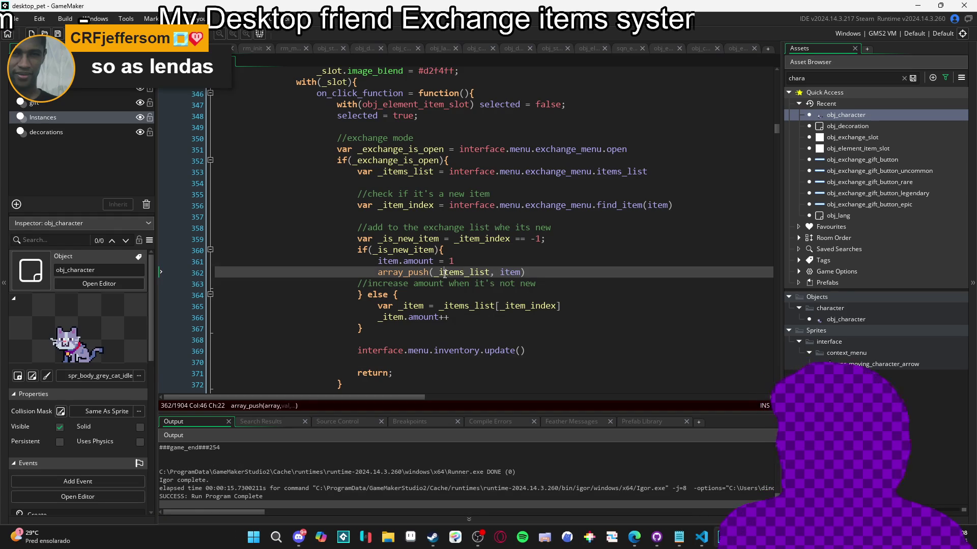
mouse_move(471, 276)
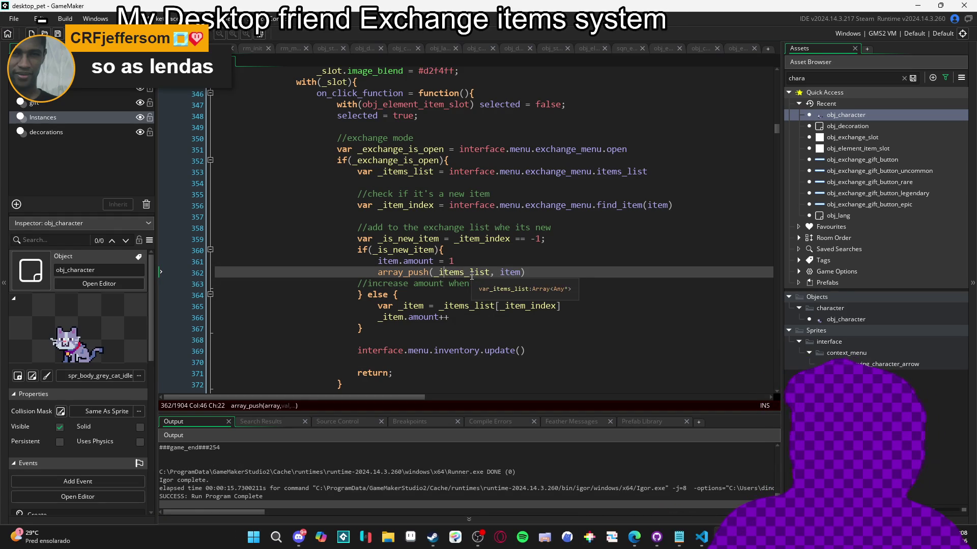
scroll(472, 276, down, 5)
key(ctrl+f)
text(show_message)
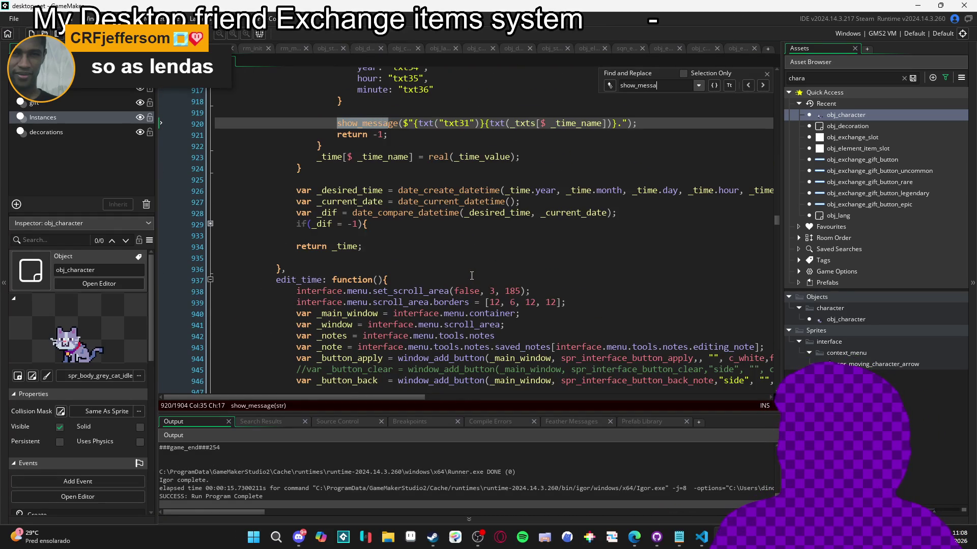
scroll(661, 153, up, 4)
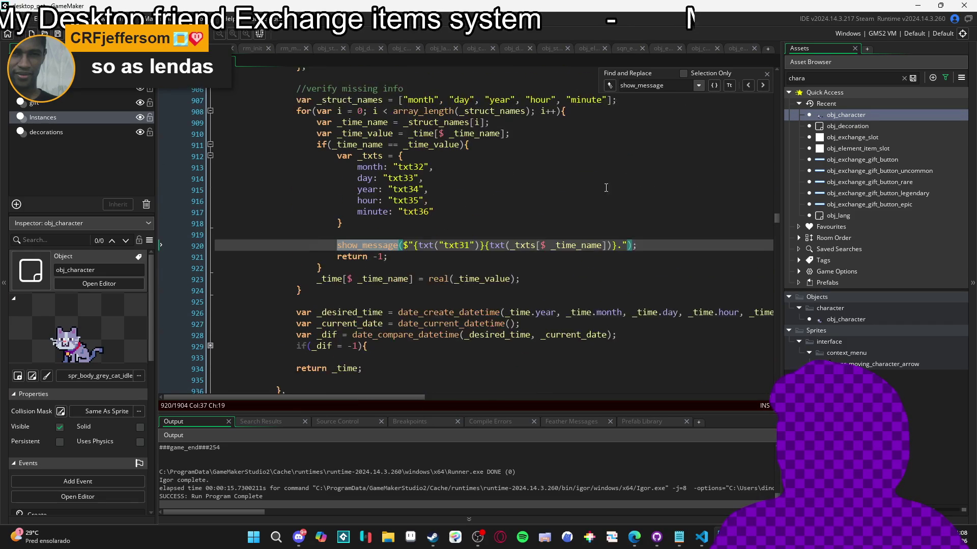
click(759, 87)
click(759, 87)
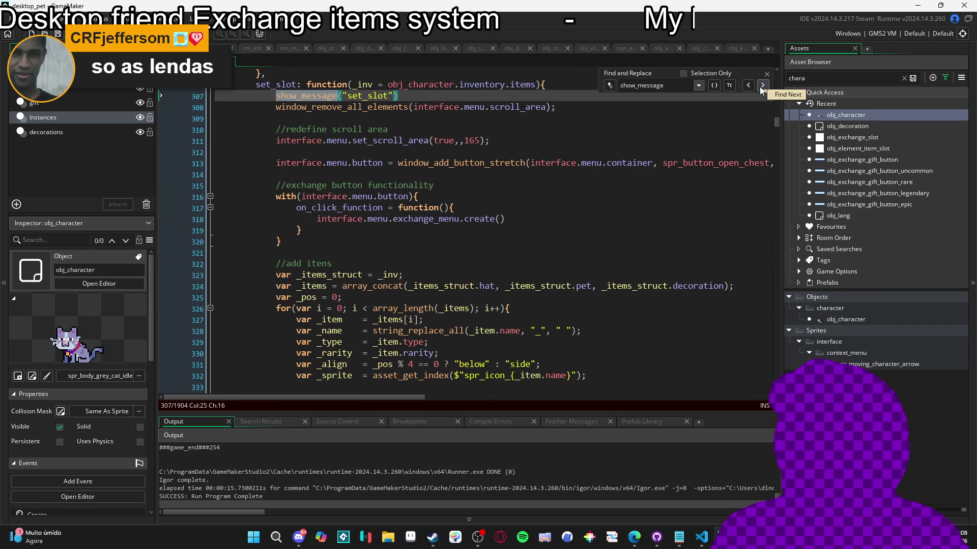
Delete the show_message("set_slot") call and run the game again
drag(398, 96, 275, 99)
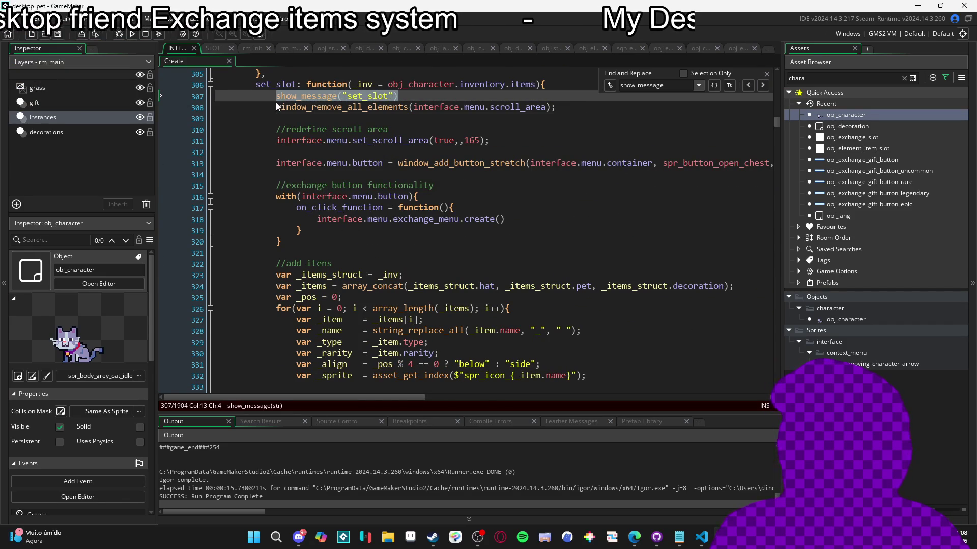
key(BackSpace)
key(F5)
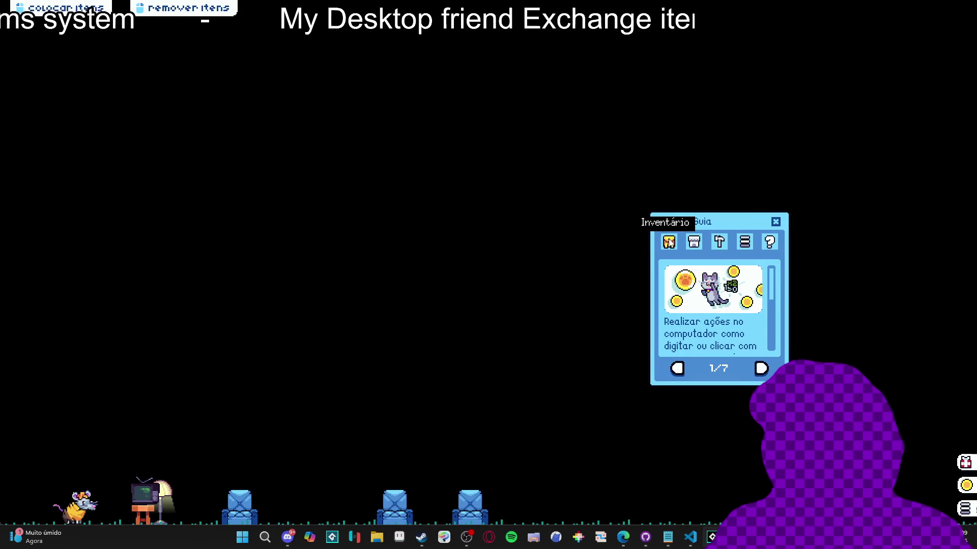
Open the Inventário in the running game, study the find_item and set_slot error trace, then Abort
click(669, 243)
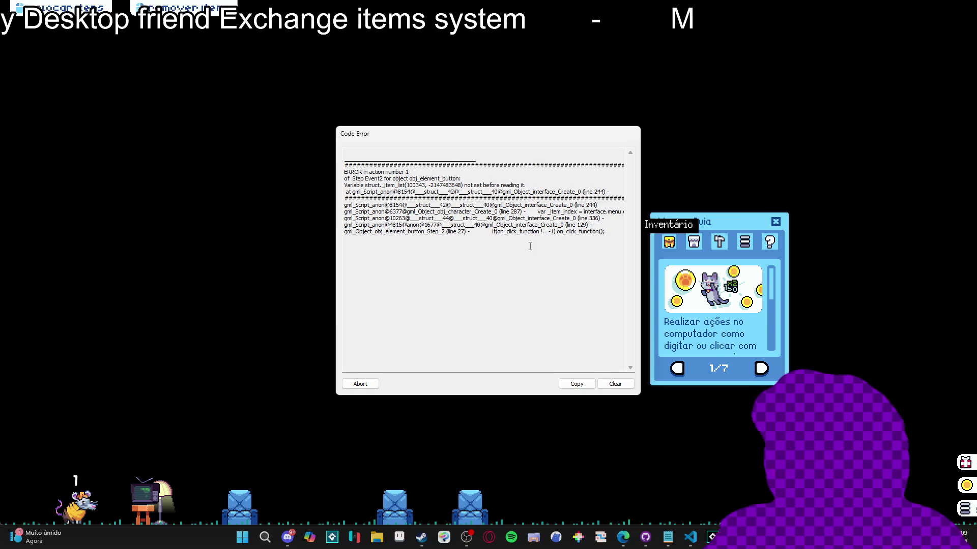
drag(573, 209, 632, 209)
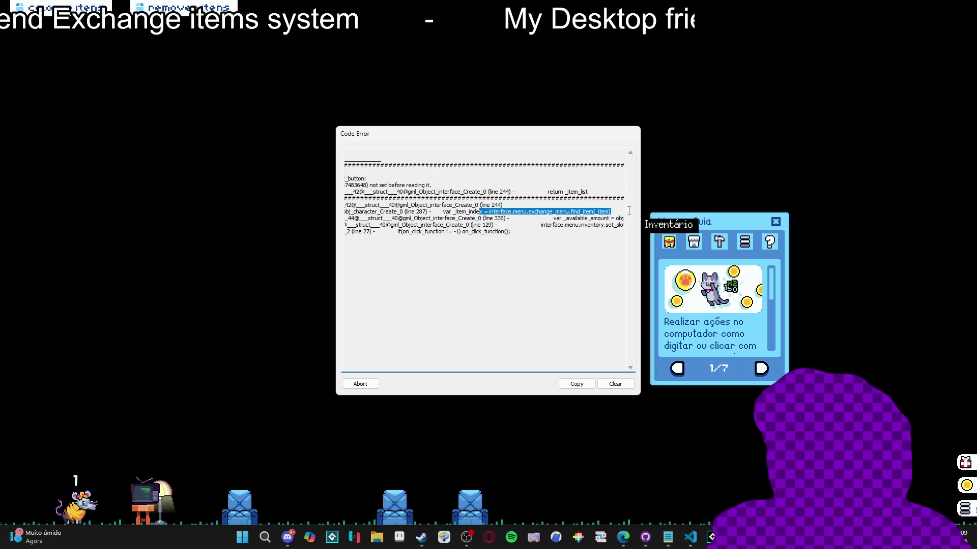
click(580, 222)
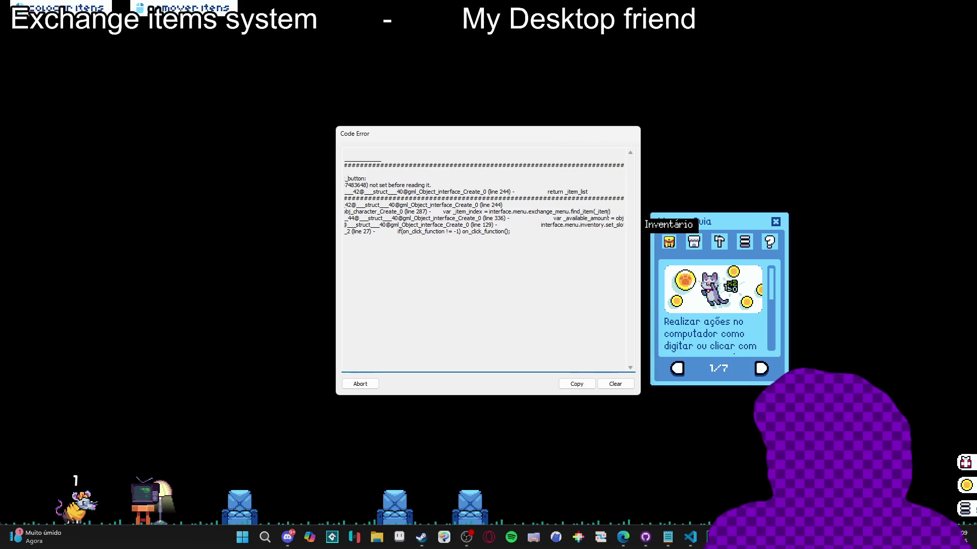
drag(597, 226, 627, 224)
click(586, 232)
mouse_move(435, 230)
mouse_down()
mouse_move(291, 236)
mouse_move(283, 225)
mouse_up()
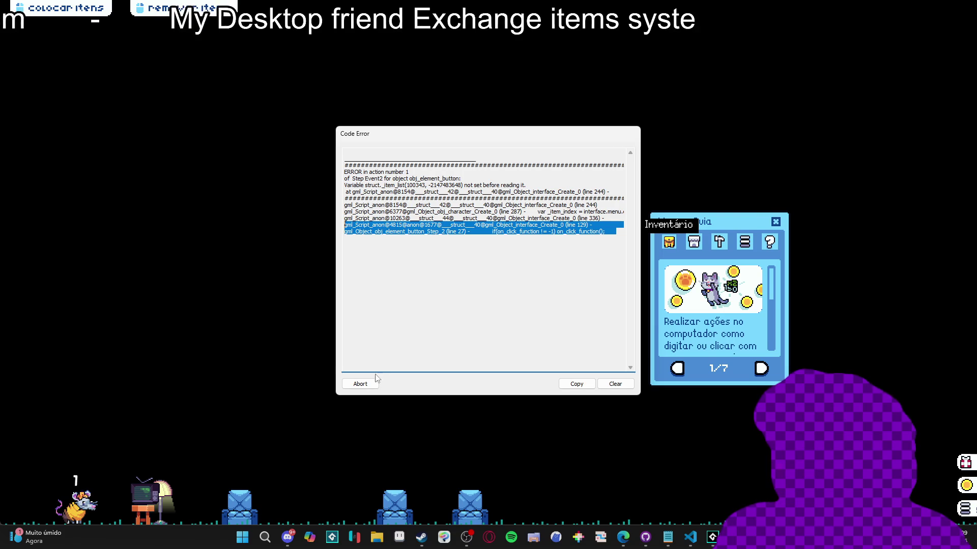
click(360, 384)
On line 244, correct return _item_list to return _items_list and rerun with F5
scroll(464, 213, up, 20)
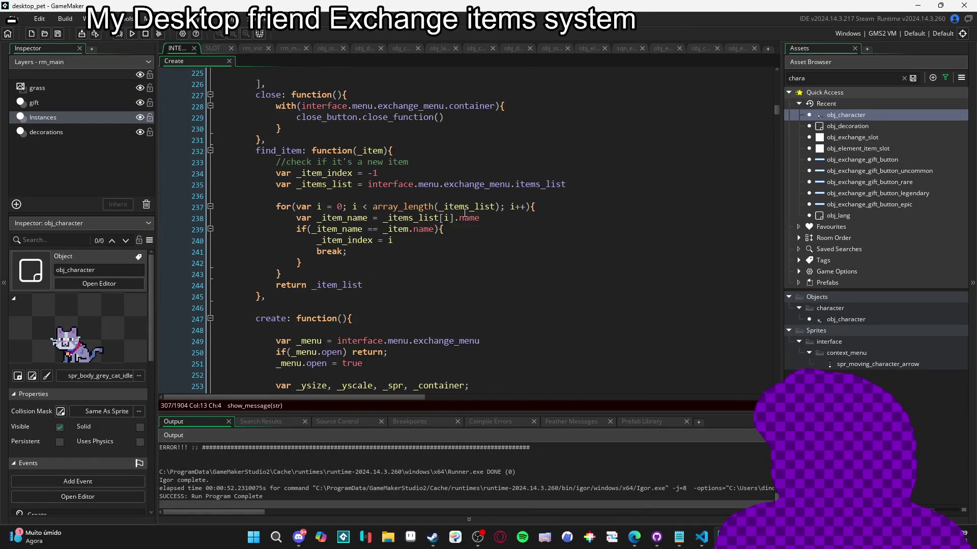
scroll(464, 213, down, 4)
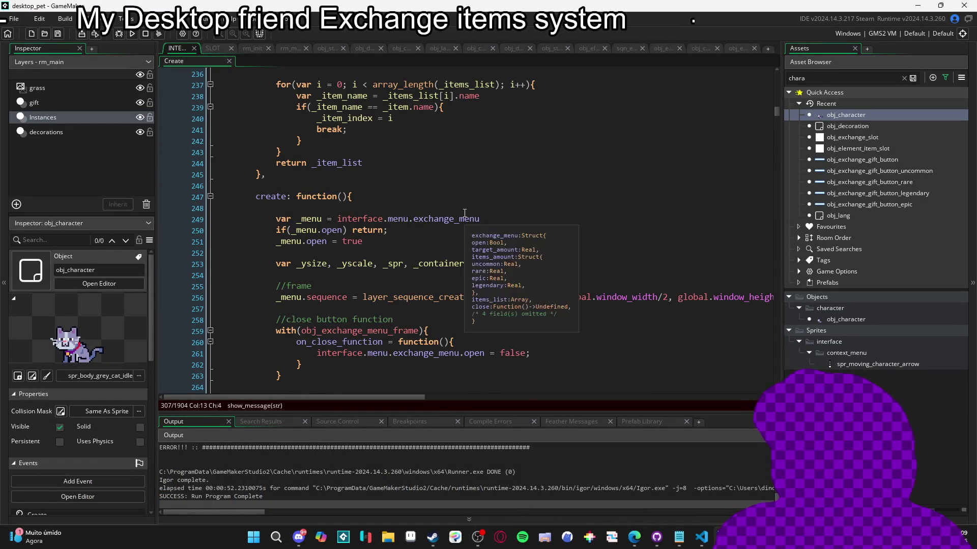
click(373, 164)
scroll(379, 163, up, 2)
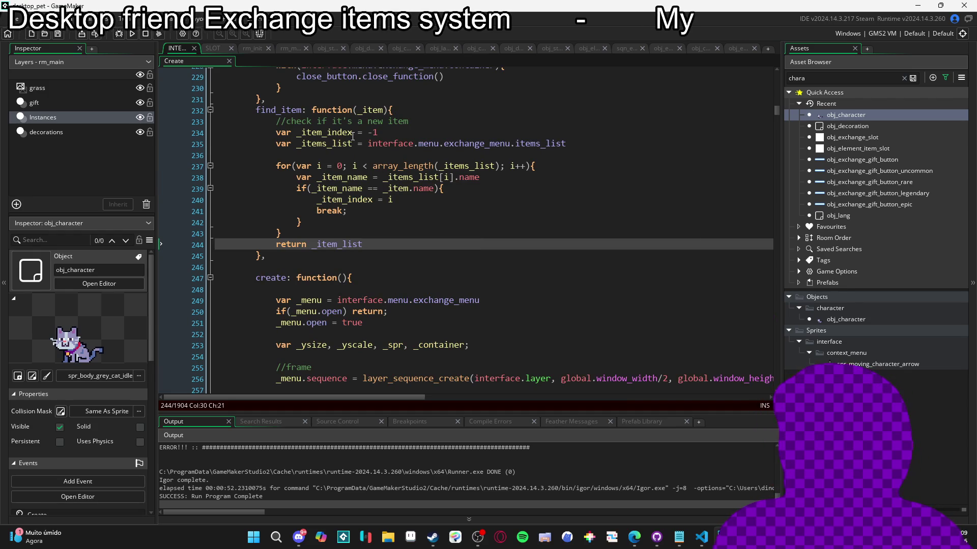
click(336, 143)
click(349, 244)
key(BackSpace)
key(BackSpace)
text(s_list)
key(F5)
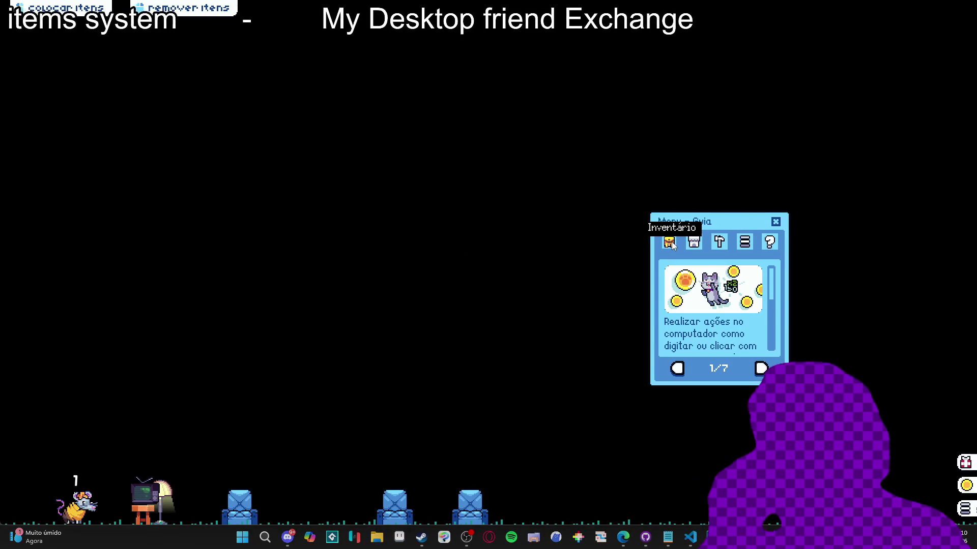
Open the inventory to trigger the line 292 illegal array use error, inspect it, and abort the game
click(669, 242)
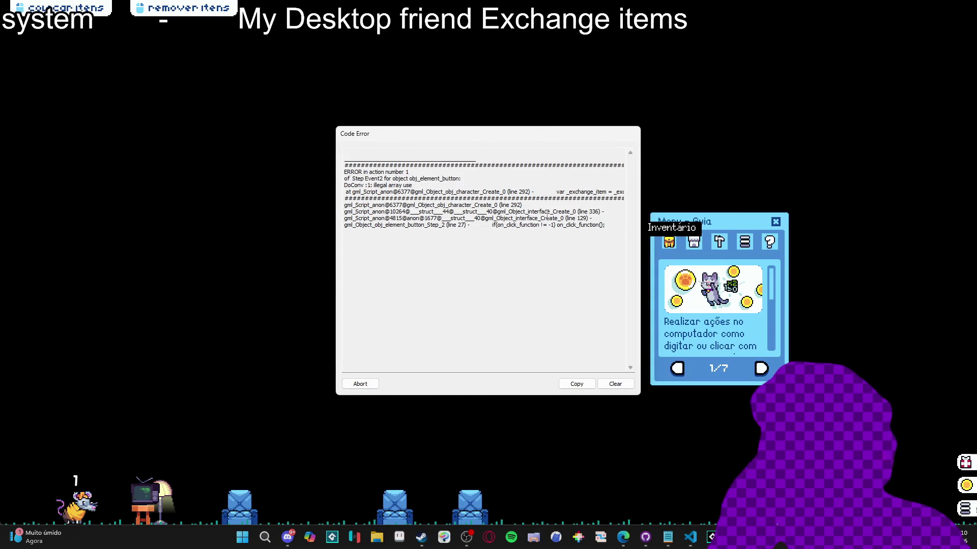
drag(514, 192, 638, 191)
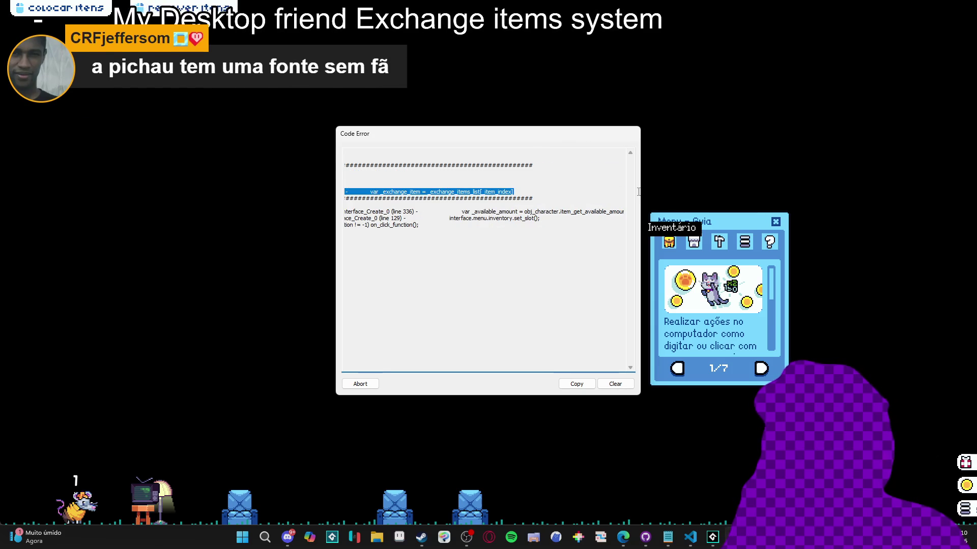
click(541, 194)
drag(542, 193, 315, 192)
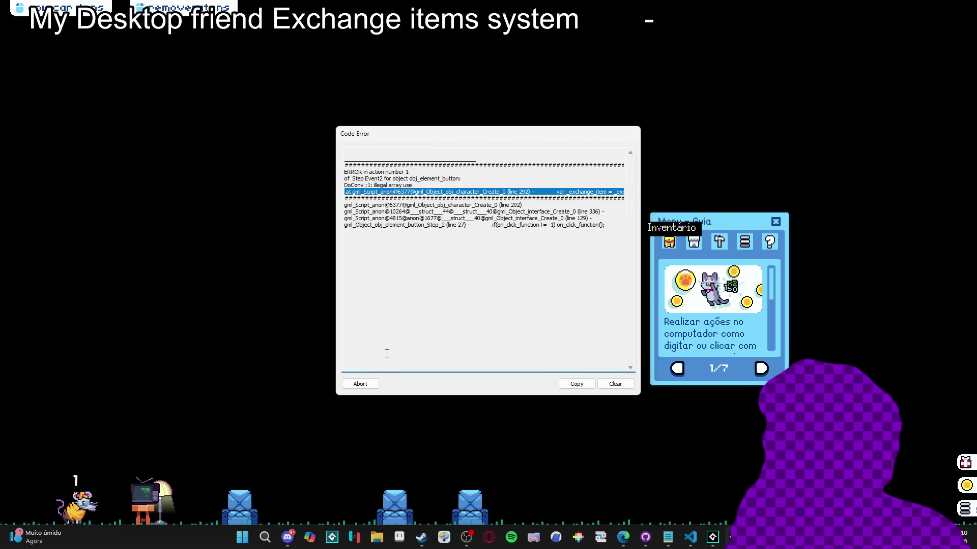
click(362, 385)
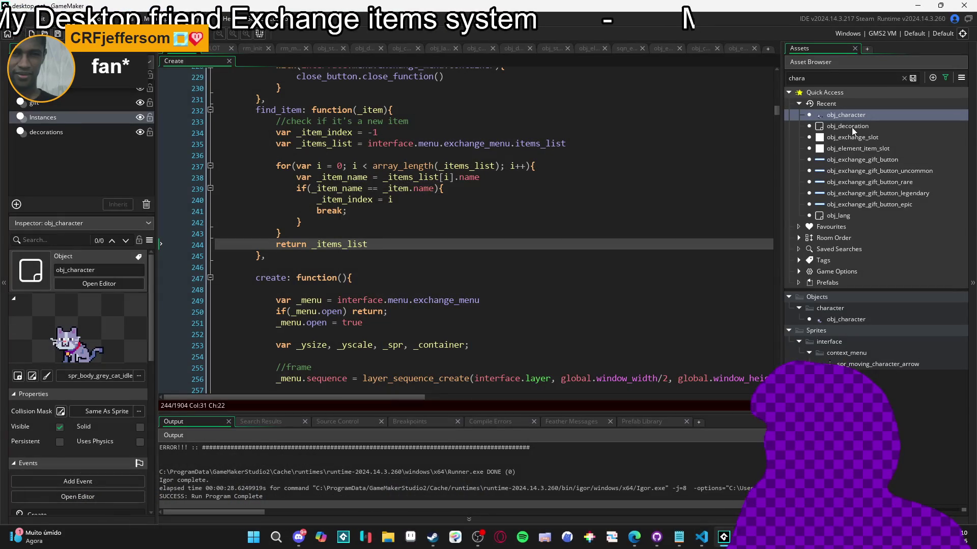
Open obj_character's Create code at item_get_available_amount, where line 292 reads _exchange_items_list[_item_index]
double_click(860, 116)
double_click(369, 135)
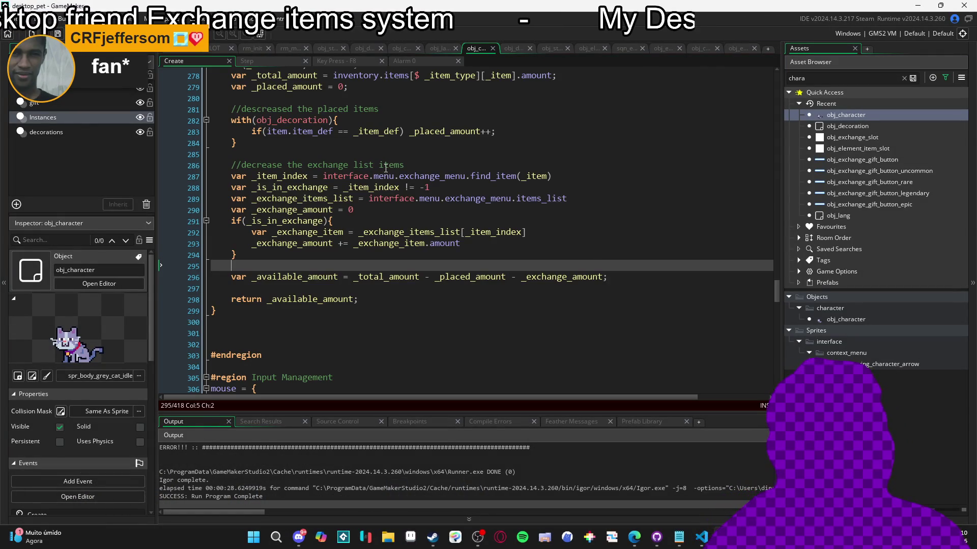
mouse_move(381, 173)
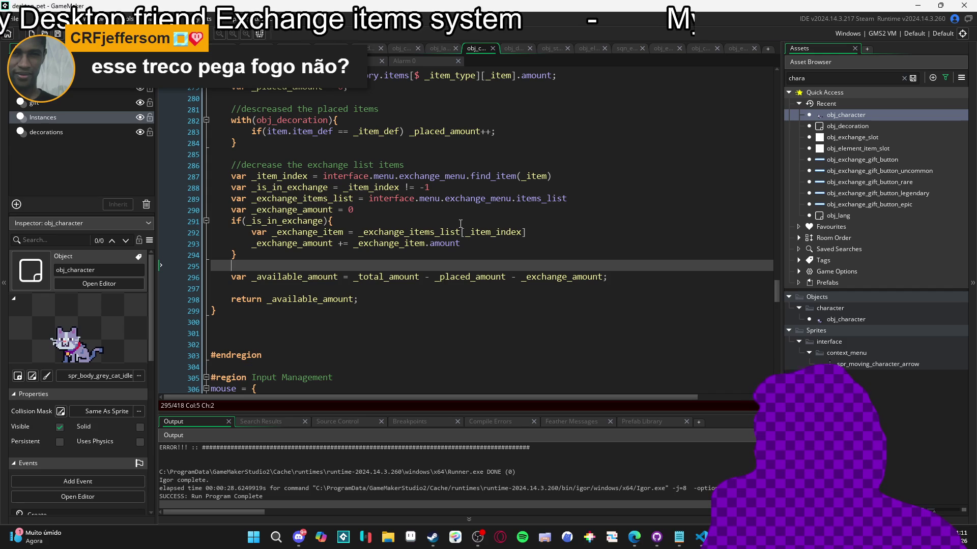
scroll(433, 448, up, 2)
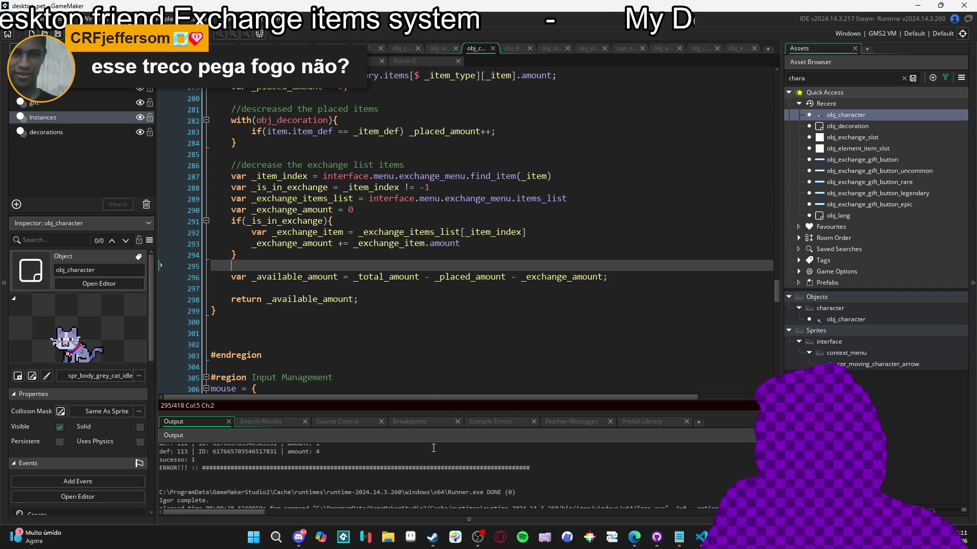
scroll(434, 448, down, 2)
scroll(434, 447, up, 10)
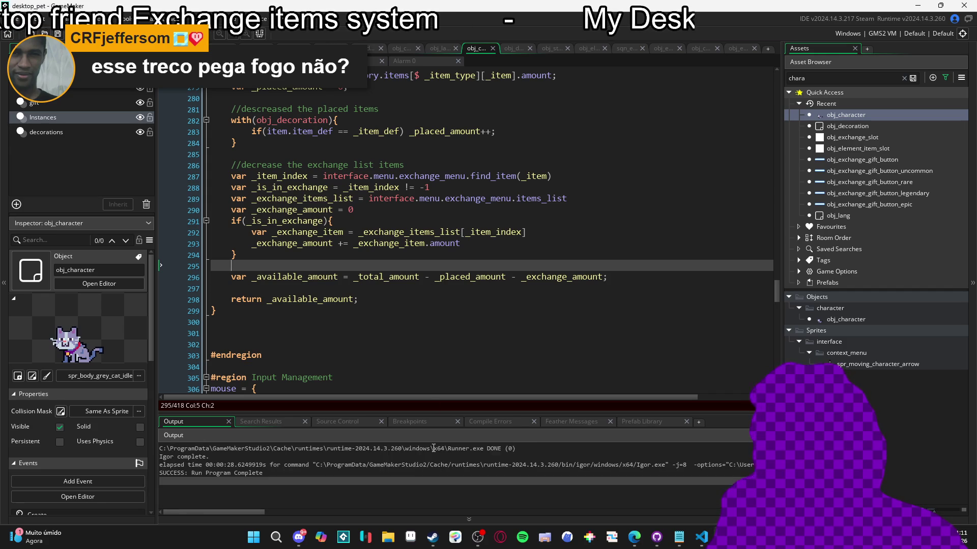
scroll(433, 447, down, 10)
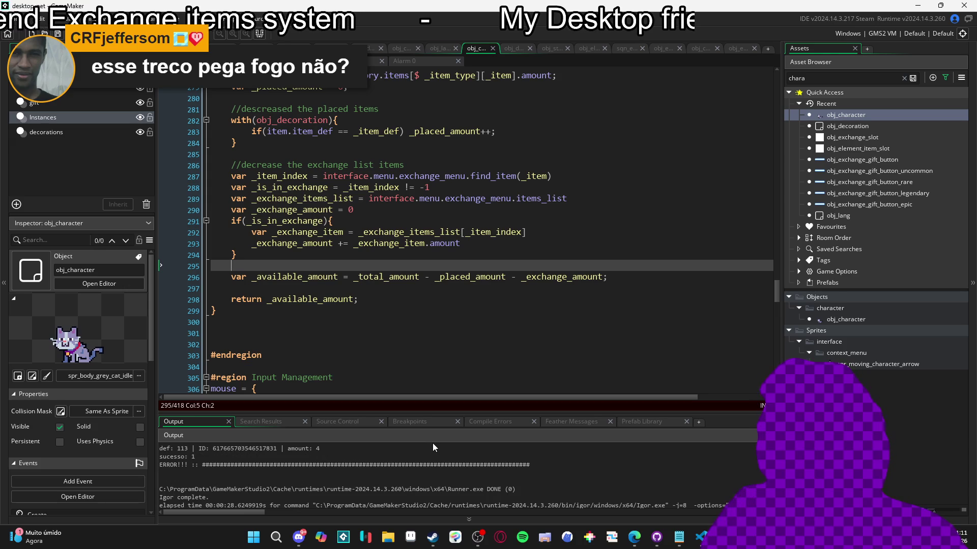
scroll(432, 446, up, 10)
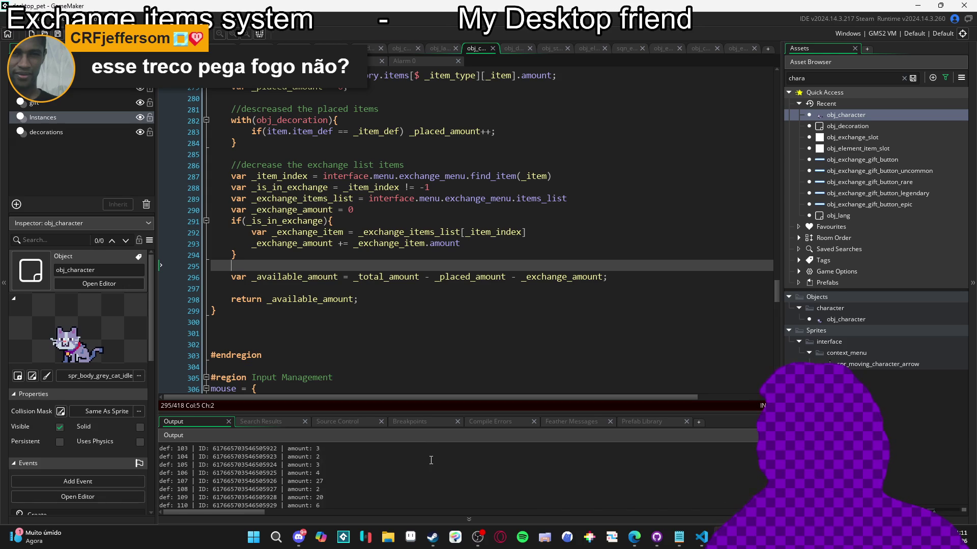
scroll(431, 460, down, 3)
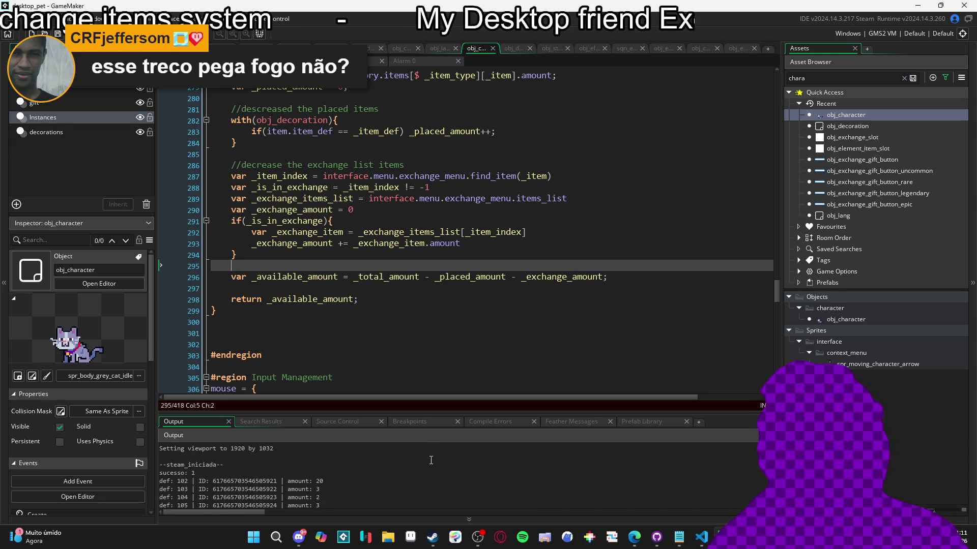
scroll(431, 460, up, 3)
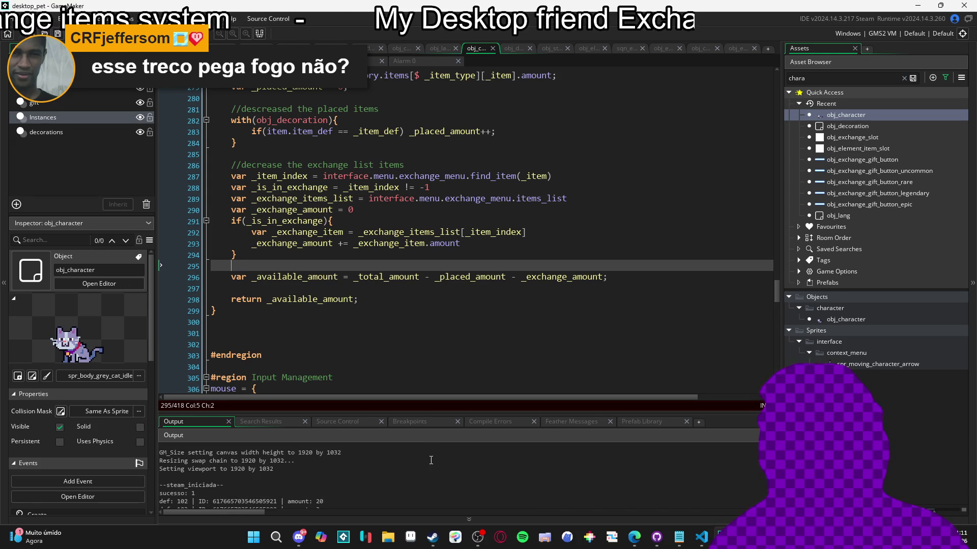
scroll(430, 460, up, 1)
scroll(431, 460, up, 2)
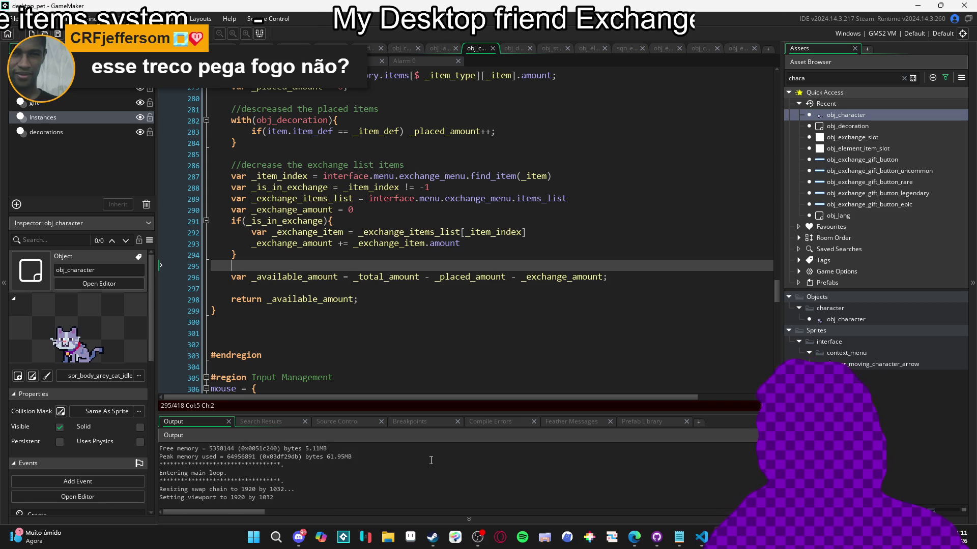
scroll(431, 460, up, 3)
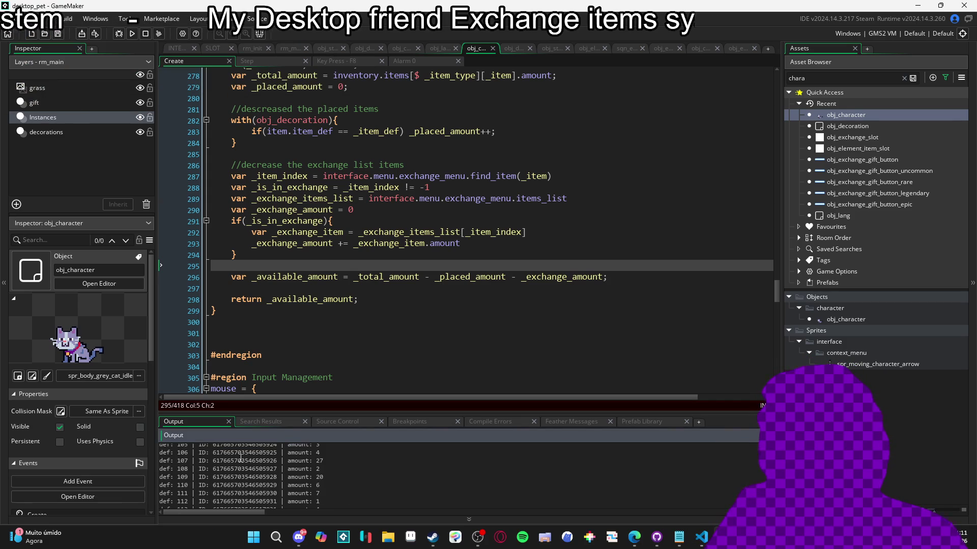
scroll(241, 463, up, 2)
scroll(242, 465, down, 2)
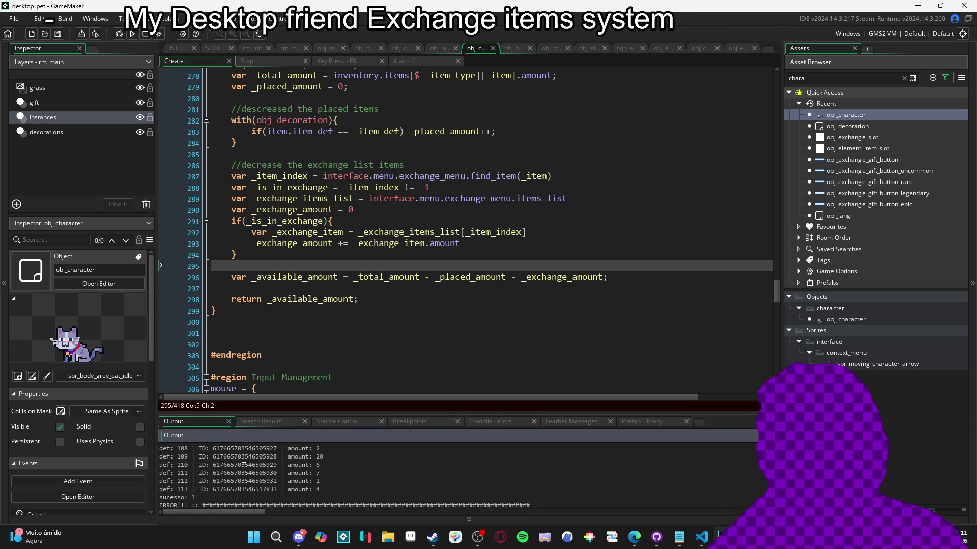
scroll(243, 466, up, 3)
double_click(244, 463)
scroll(243, 466, up, 3)
scroll(244, 466, up, 5)
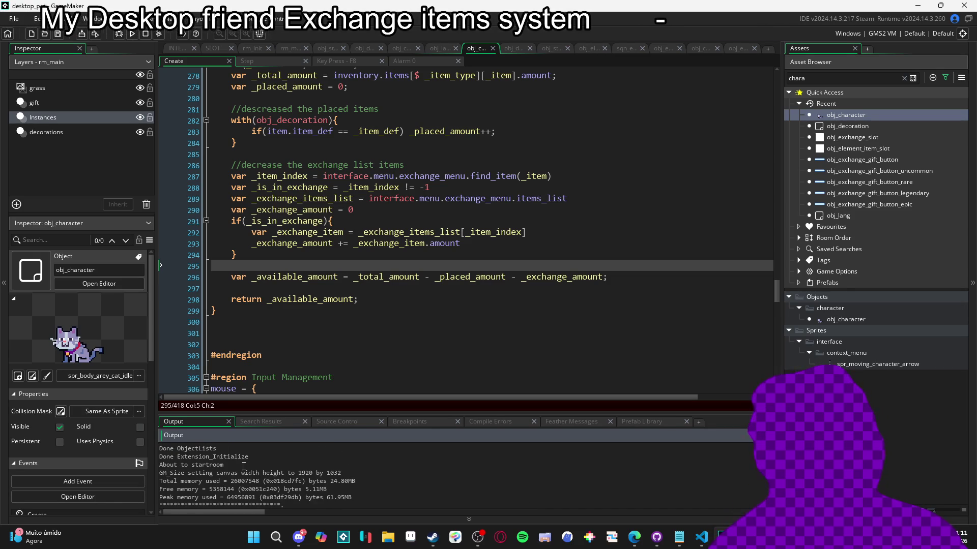
scroll(244, 466, up, 1)
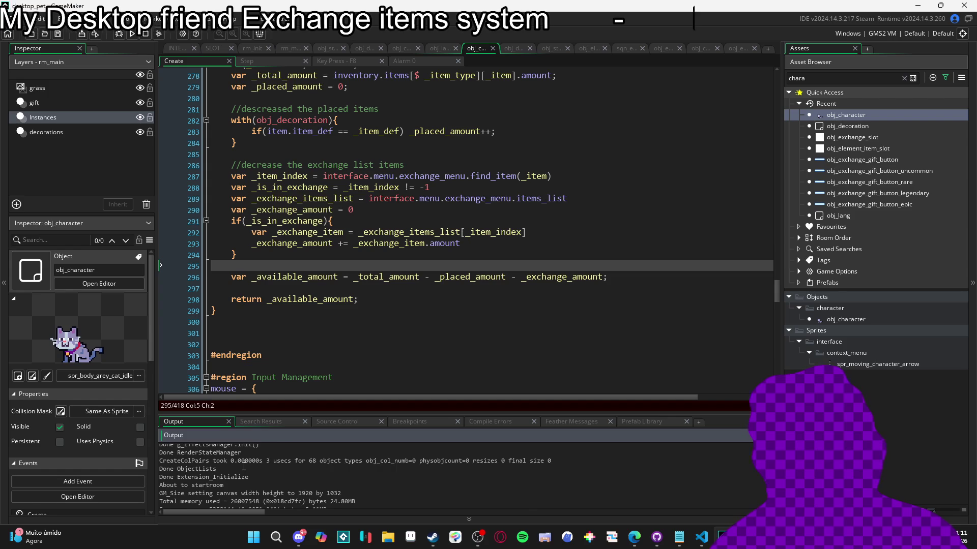
scroll(244, 466, up, 3)
scroll(244, 466, down, 5)
scroll(243, 466, up, 3)
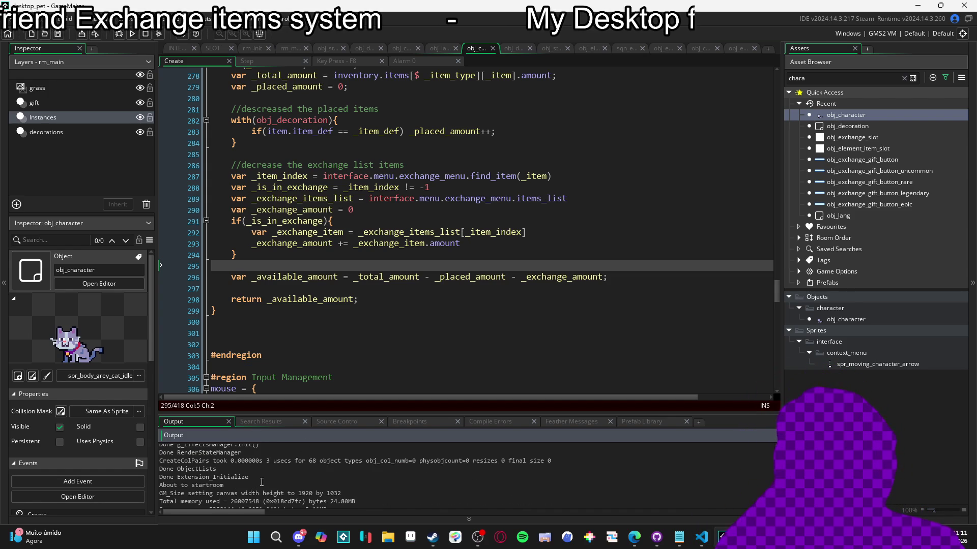
scroll(287, 484, up, 10)
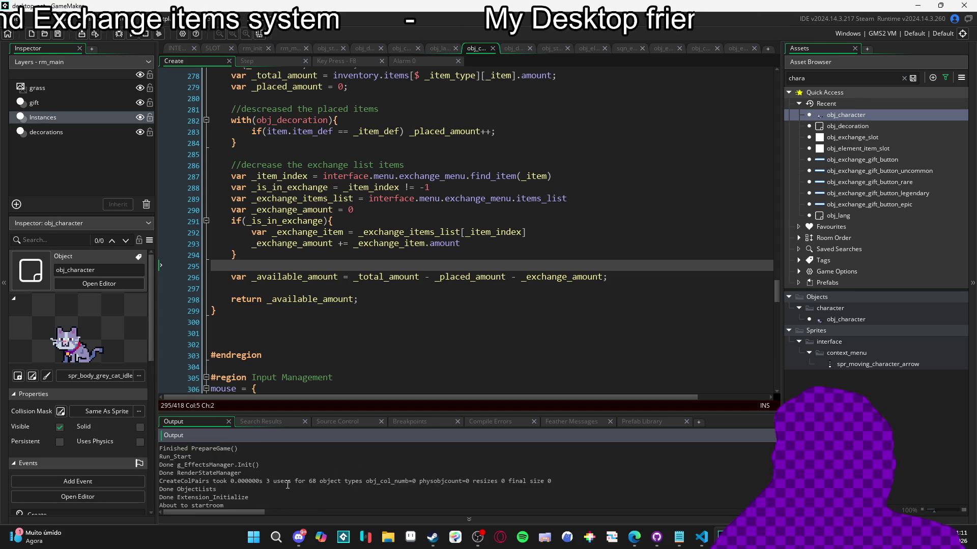
scroll(288, 485, down, 10)
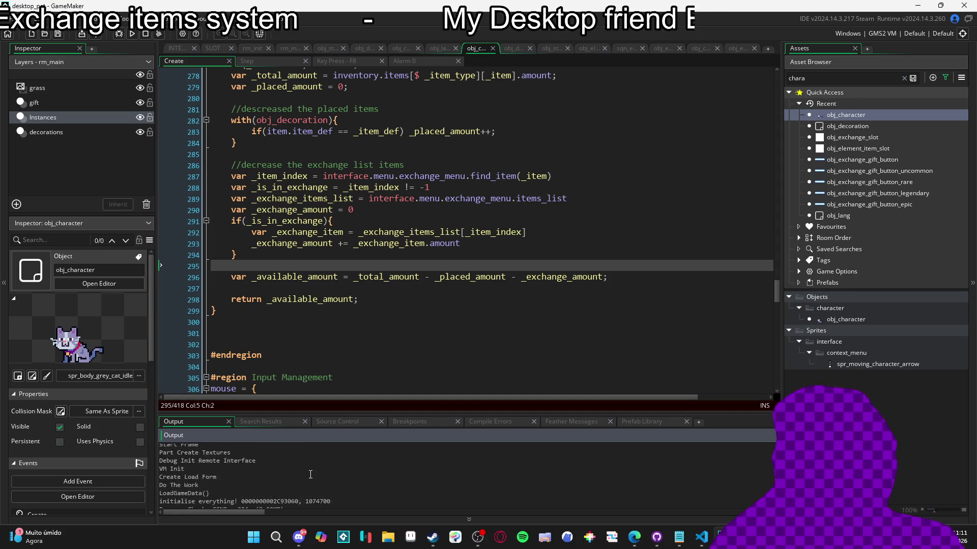
scroll(314, 472, up, 10)
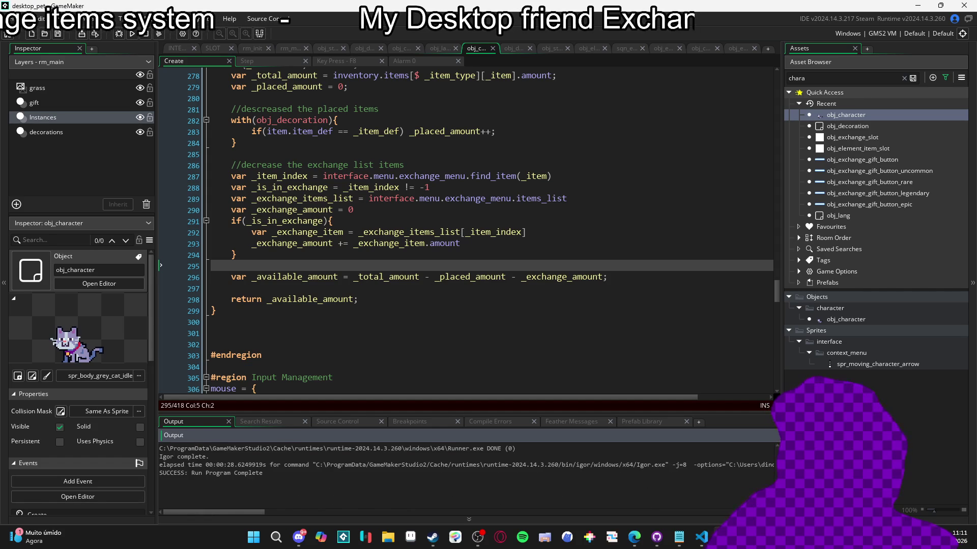
click(499, 290)
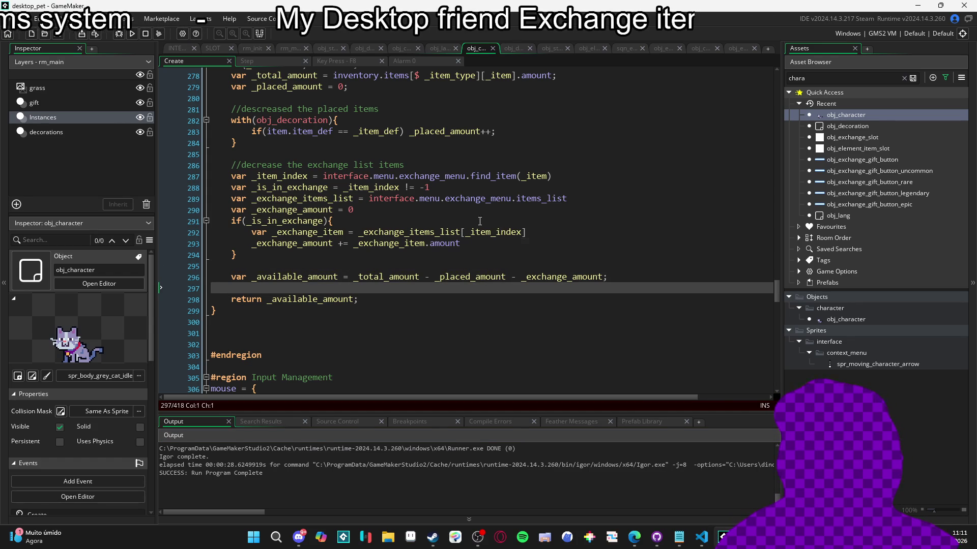
Check the uses of _item_index on line 287, then build and run the game
double_click(288, 177)
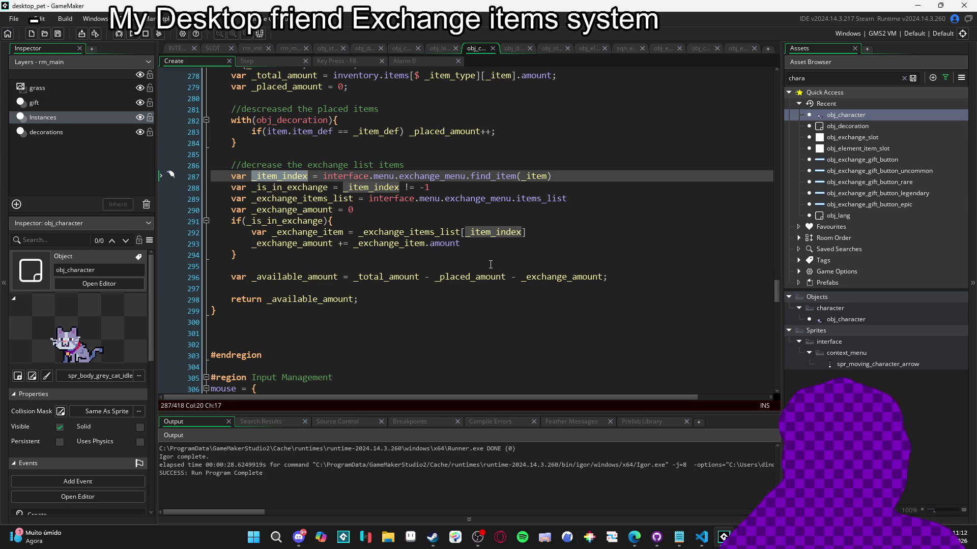
key(F5)
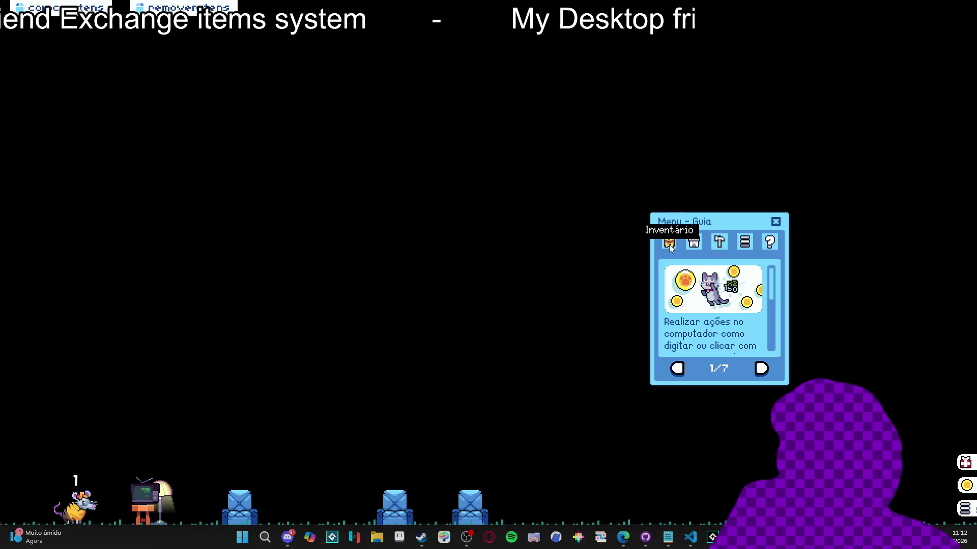
Open the inventory to reproduce the illegal array use crash, abort, and return to line 292
click(669, 244)
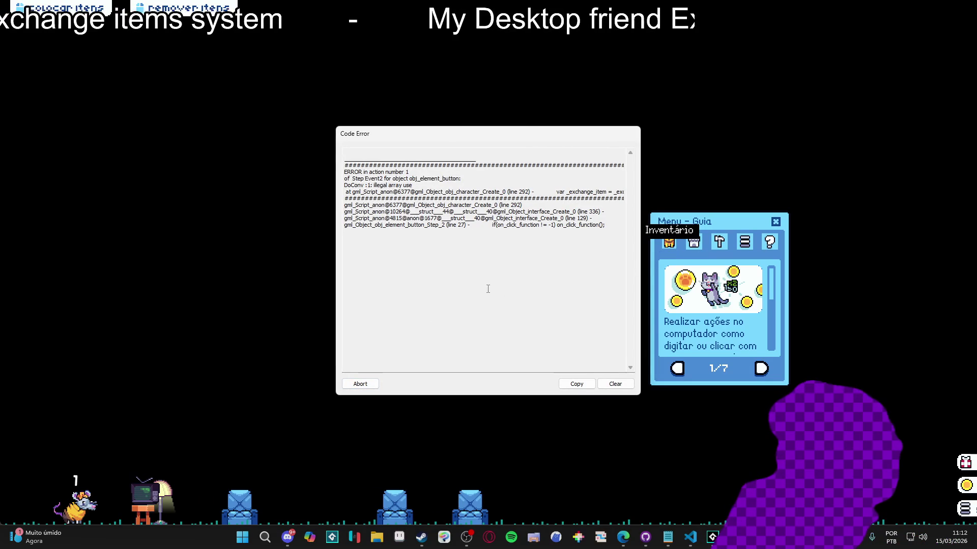
click(361, 384)
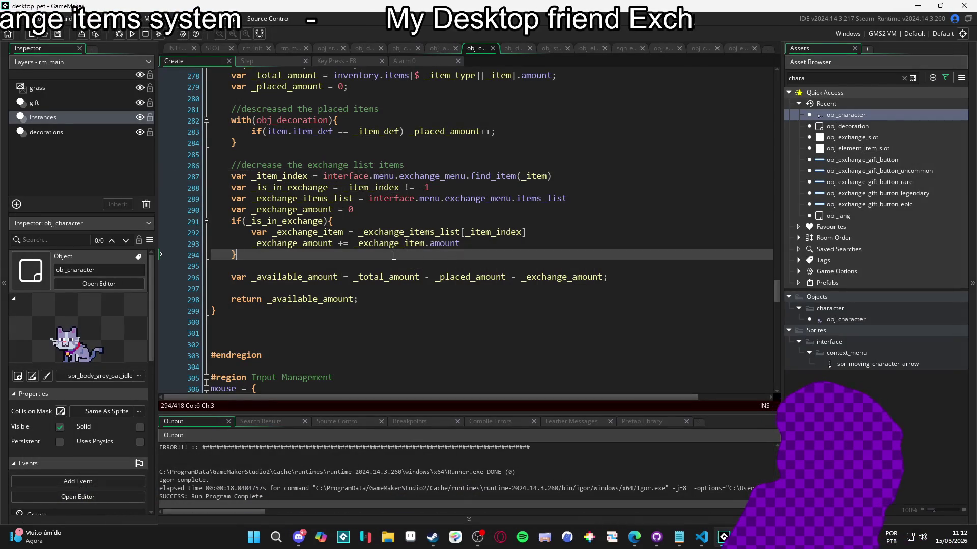
click(382, 232)
Inspect how _item_index and _is_in_exchange are used on lines 287–292
double_click(510, 233)
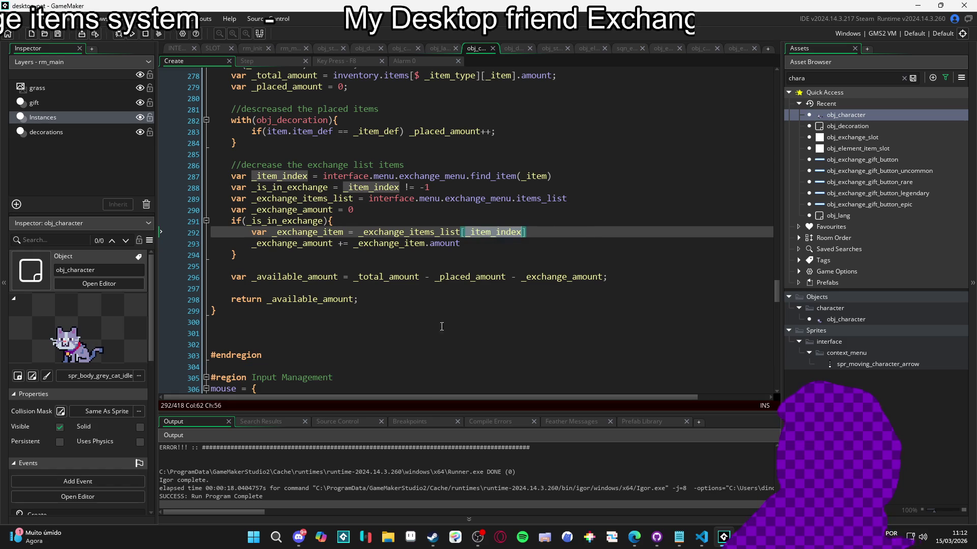
scroll(466, 469, down, 2)
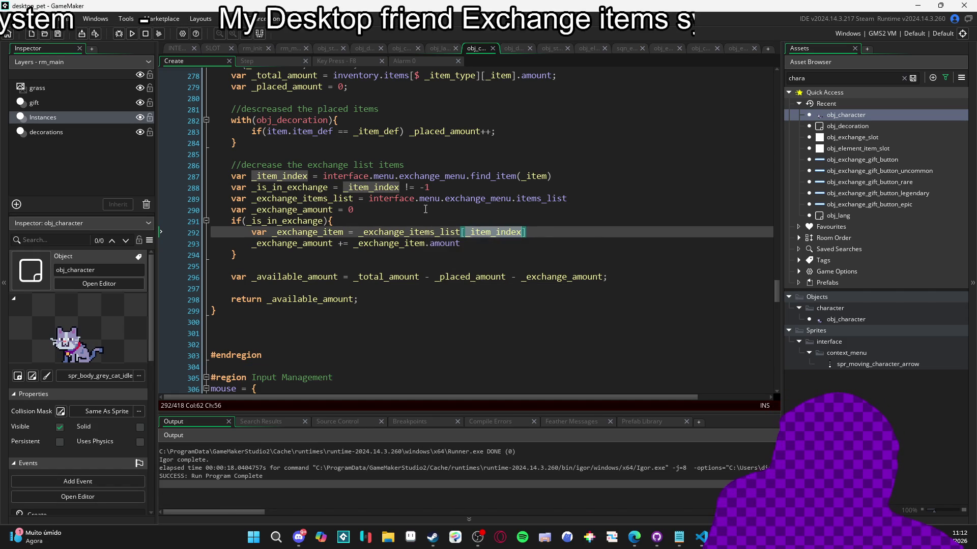
click(356, 178)
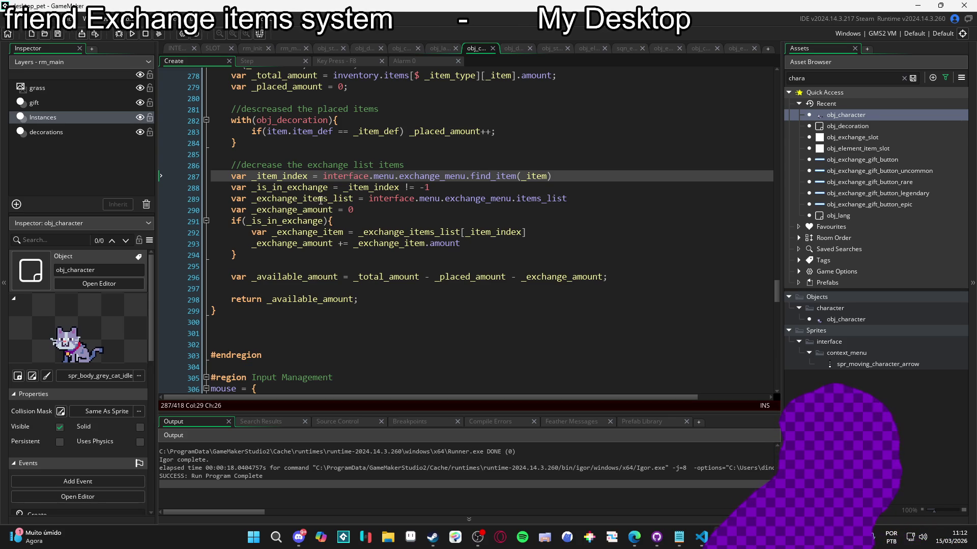
double_click(305, 186)
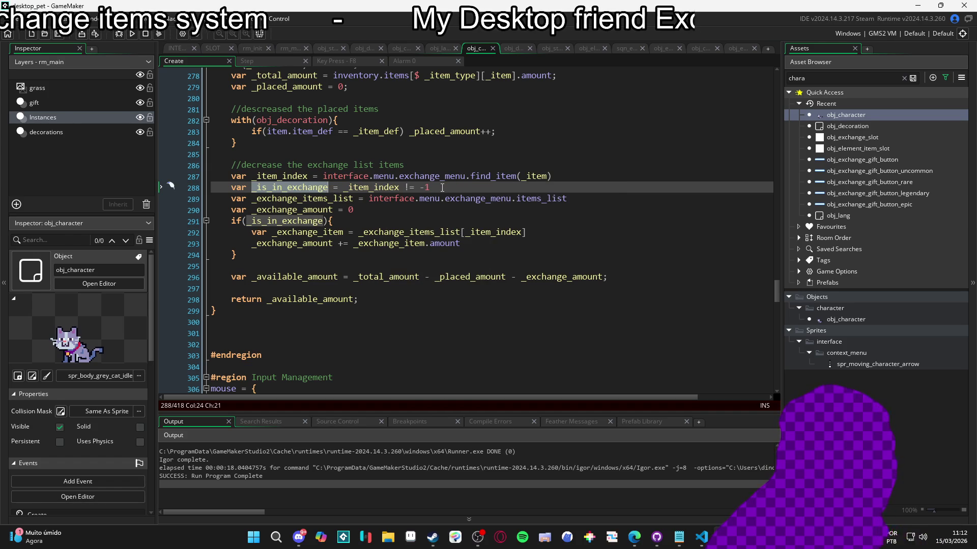
click(287, 232)
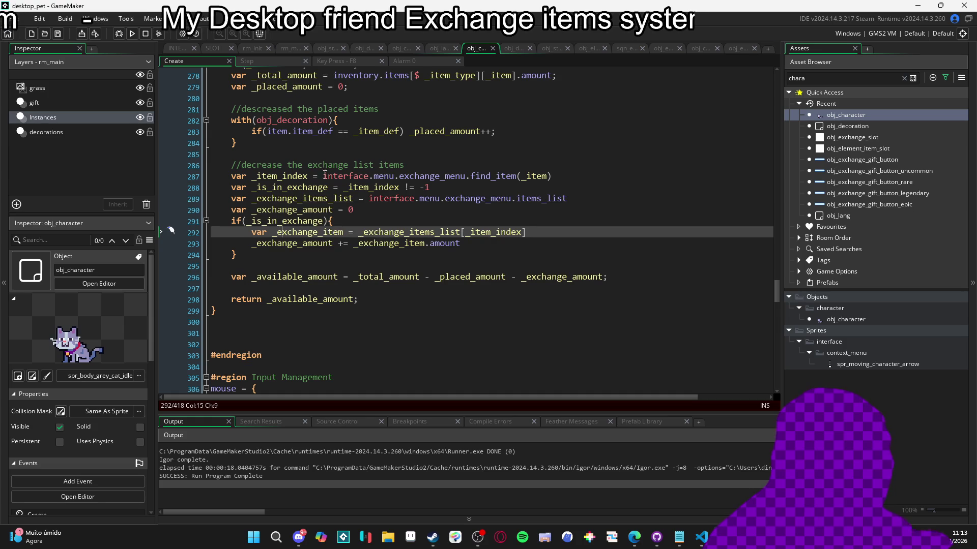
In the INTERFACE script, change line 244's 'return _items_list' to 'return _item_index'
click(177, 49)
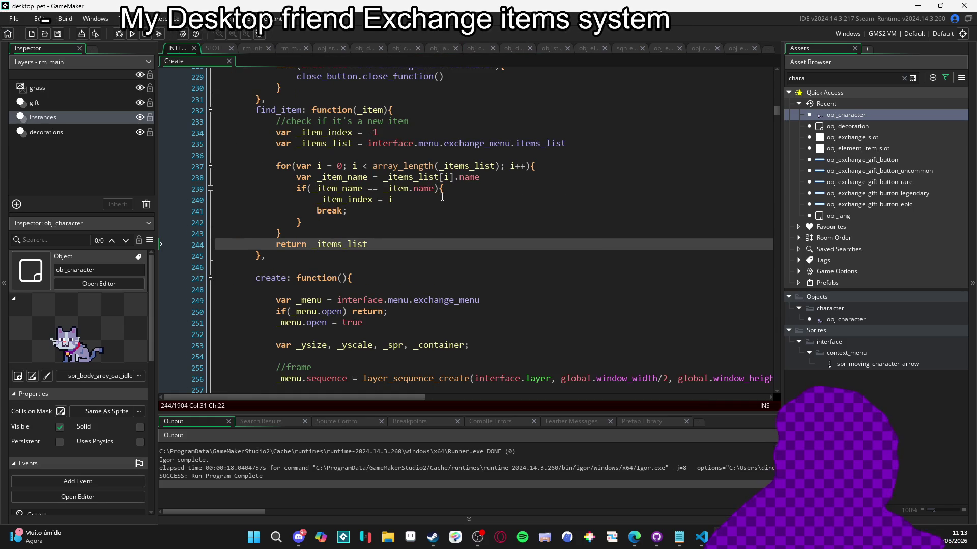
click(333, 132)
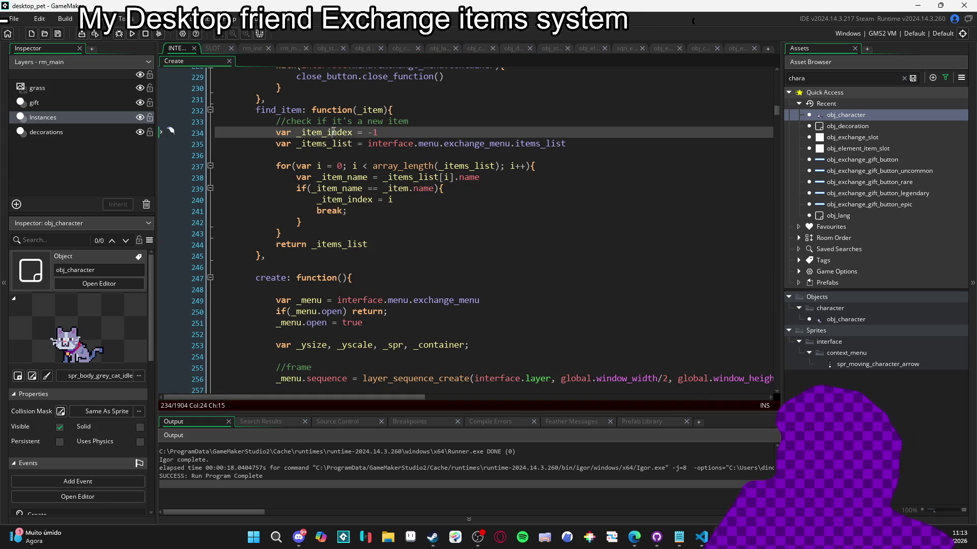
double_click(333, 132)
key(ctrl+c)
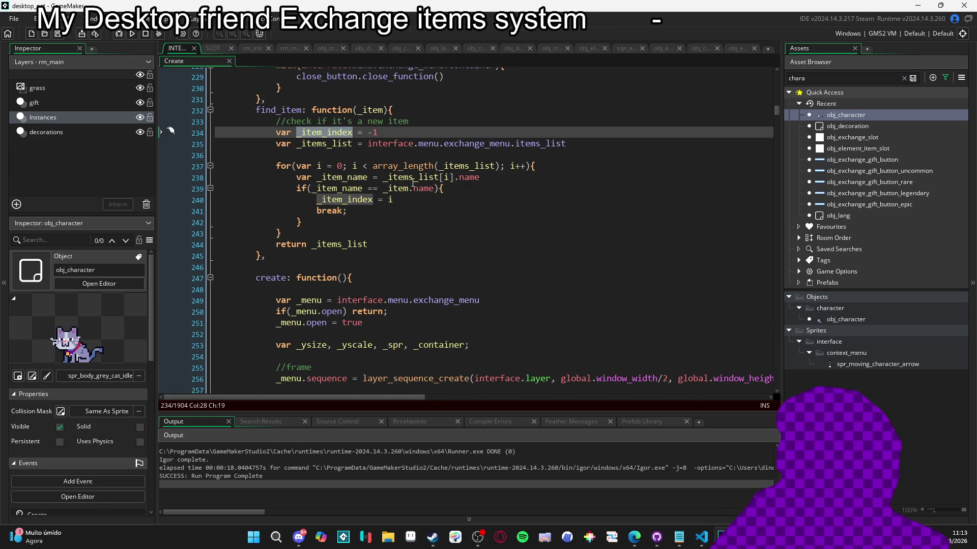
double_click(340, 245)
key(ctrl+v)
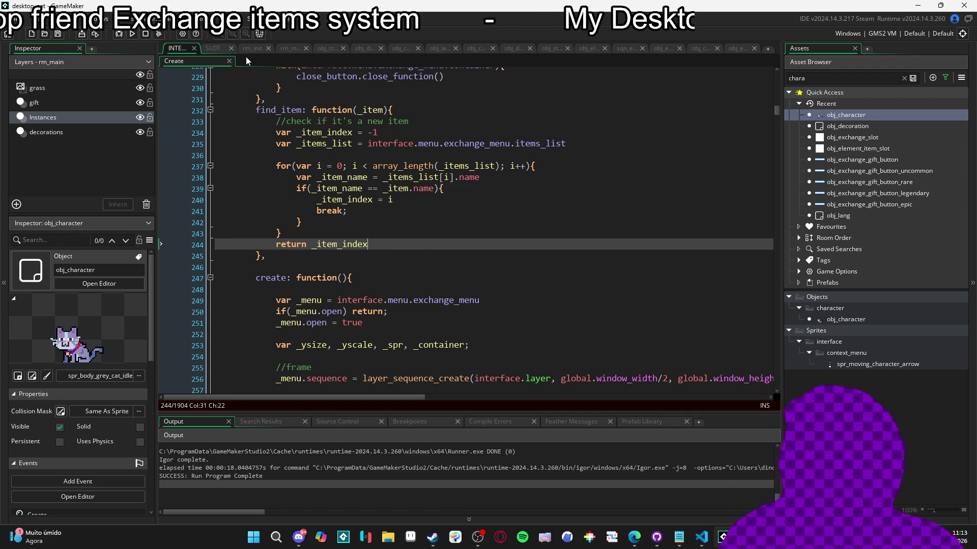
Reopen obj_character's Create code and run the game again
click(211, 48)
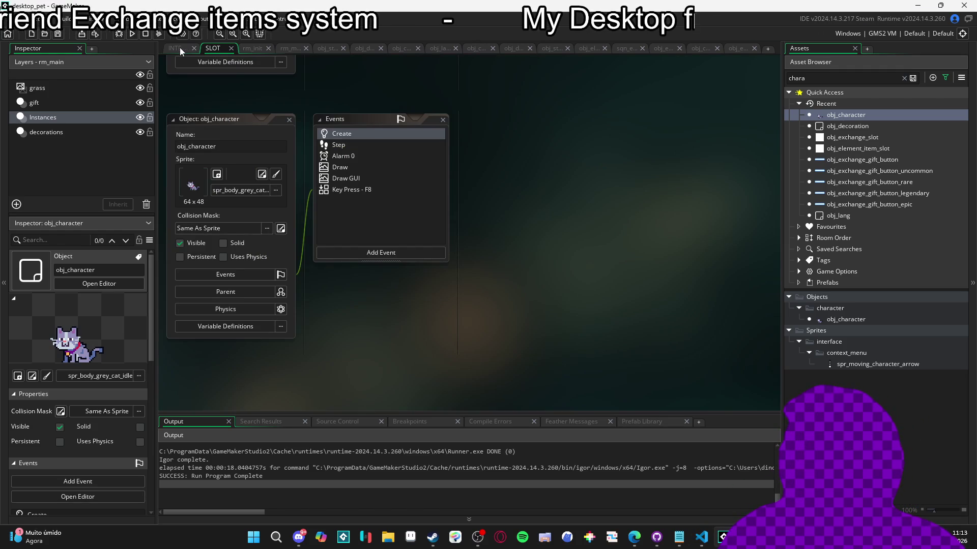
double_click(352, 136)
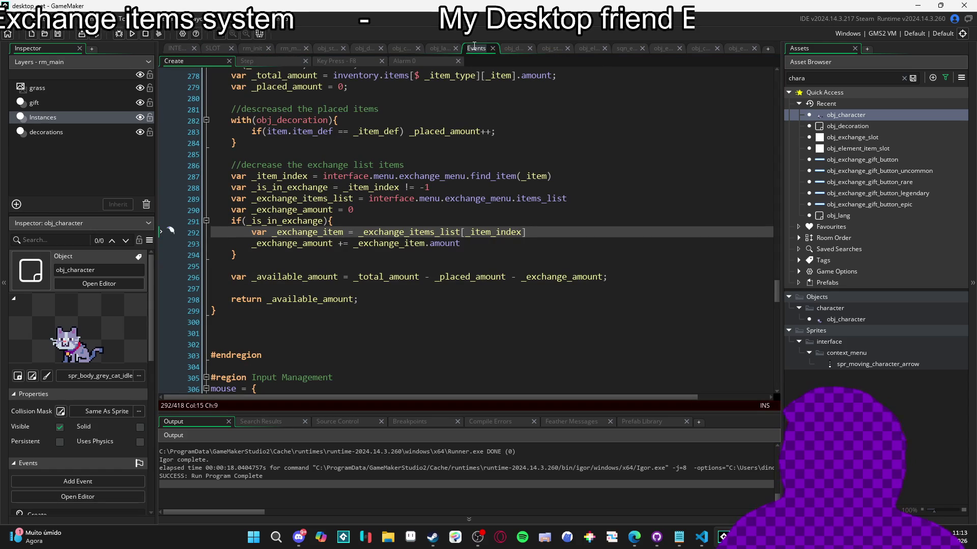
click(455, 154)
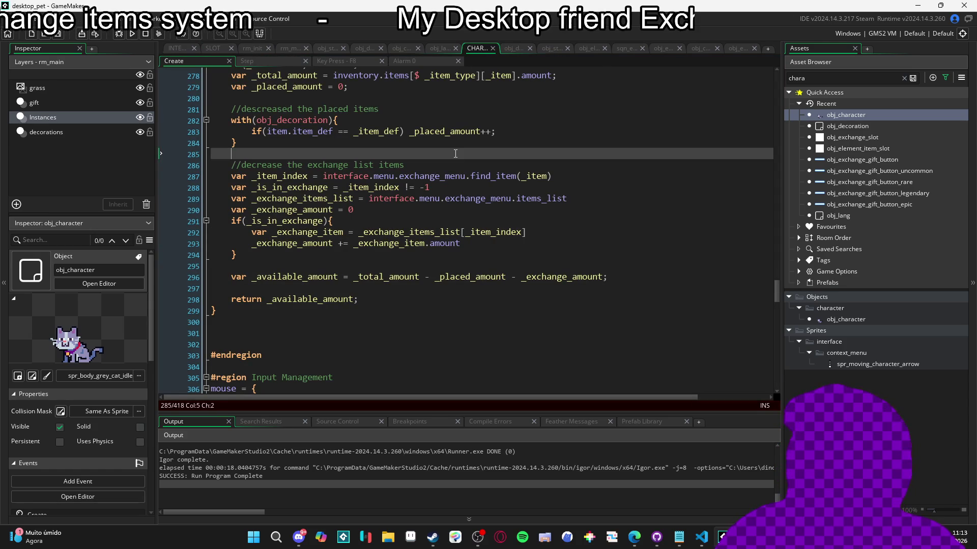
key(F5)
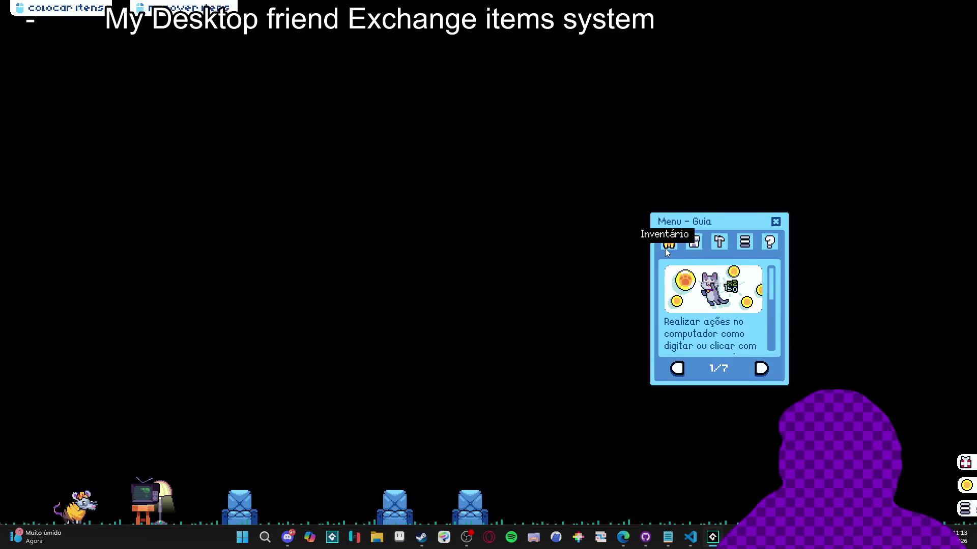
Place and stack seven red cushion benches from the inventory, then poke the pet, raising the update_inventory error
click(668, 246)
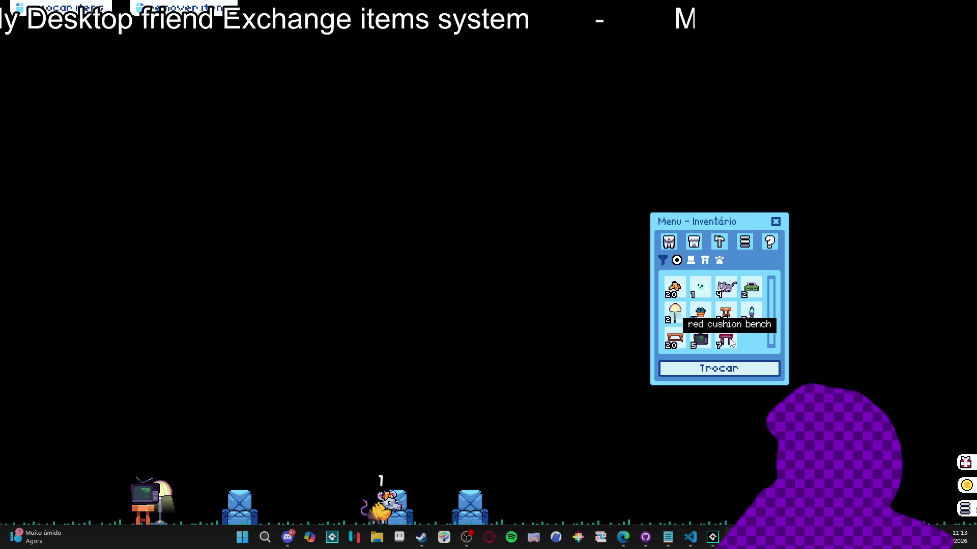
drag(726, 341, 521, 224)
mouse_move(718, 345)
mouse_down()
mouse_move(501, 206)
mouse_move(529, 210)
mouse_up()
drag(725, 341, 525, 311)
drag(726, 341, 522, 311)
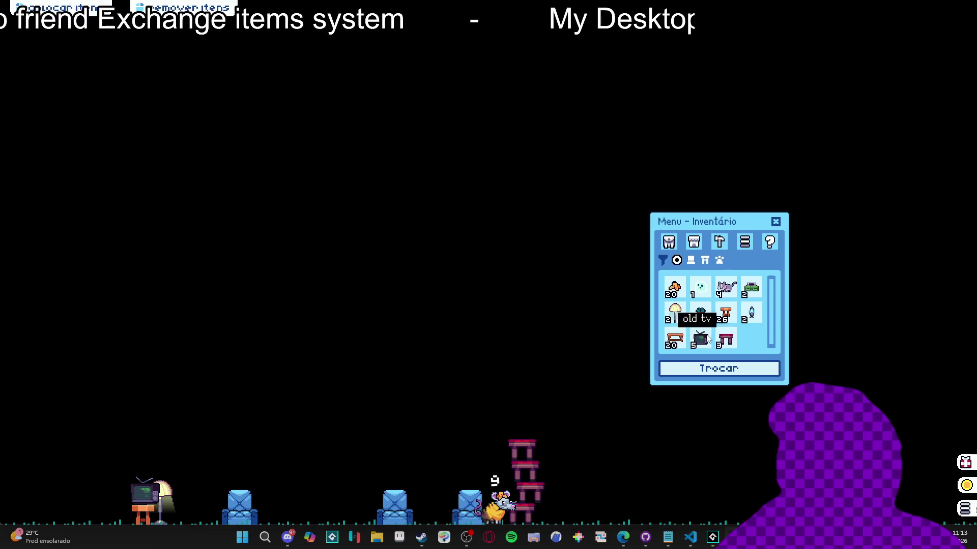
drag(725, 340, 532, 311)
drag(725, 341, 543, 300)
drag(726, 340, 527, 280)
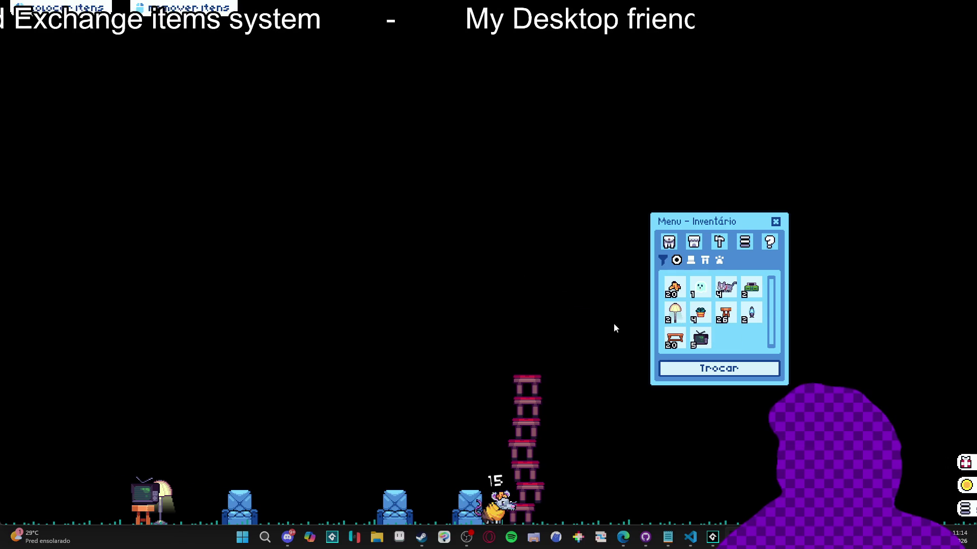
click(524, 509)
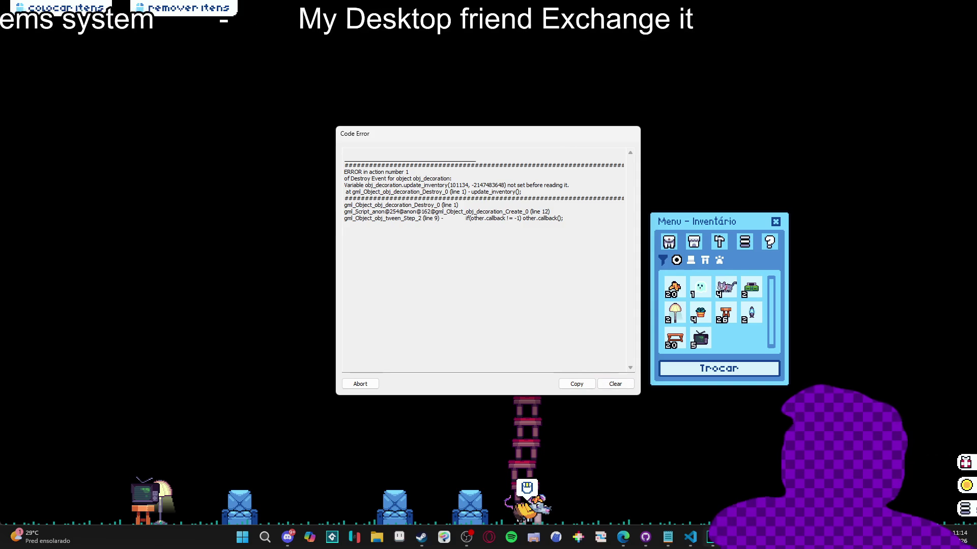
right_click(711, 537)
Close the crashed game and copy the inventory update call from obj_decoration's Create event
click(702, 509)
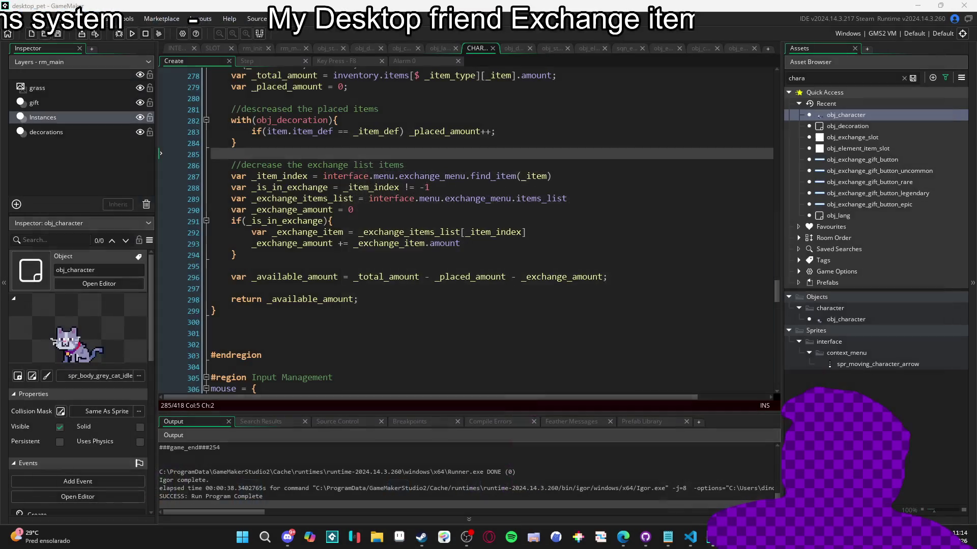
double_click(856, 127)
click(365, 130)
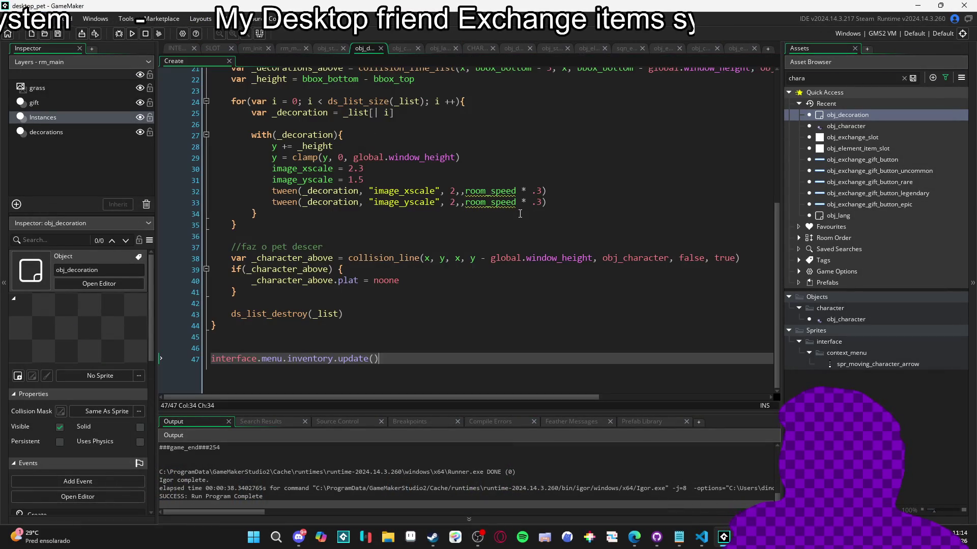
scroll(372, 317, up, 7)
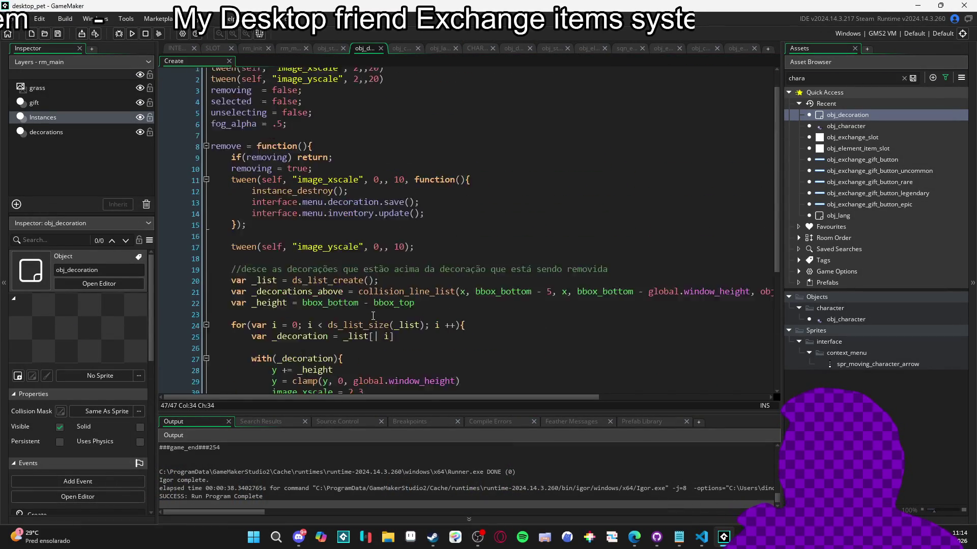
key(shift+Home)
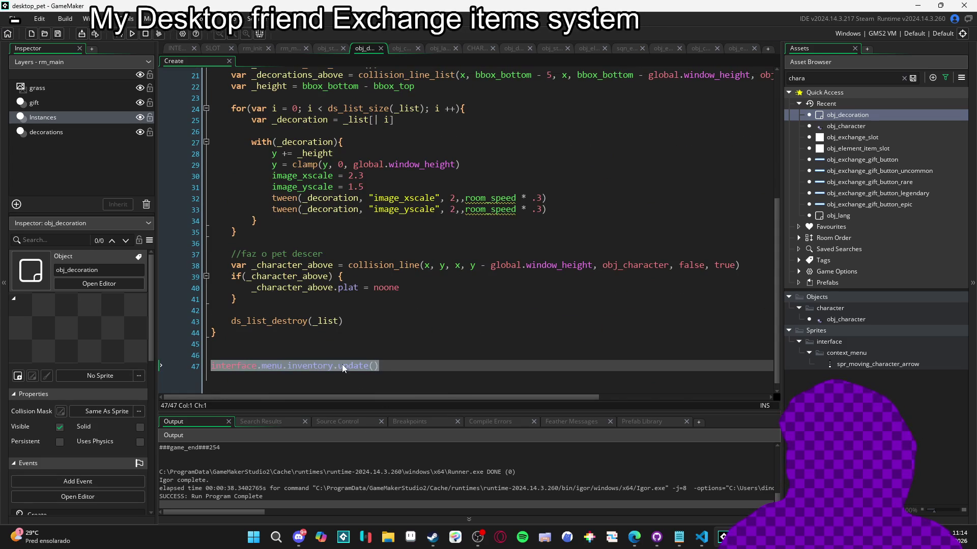
scroll(343, 360, up, 7)
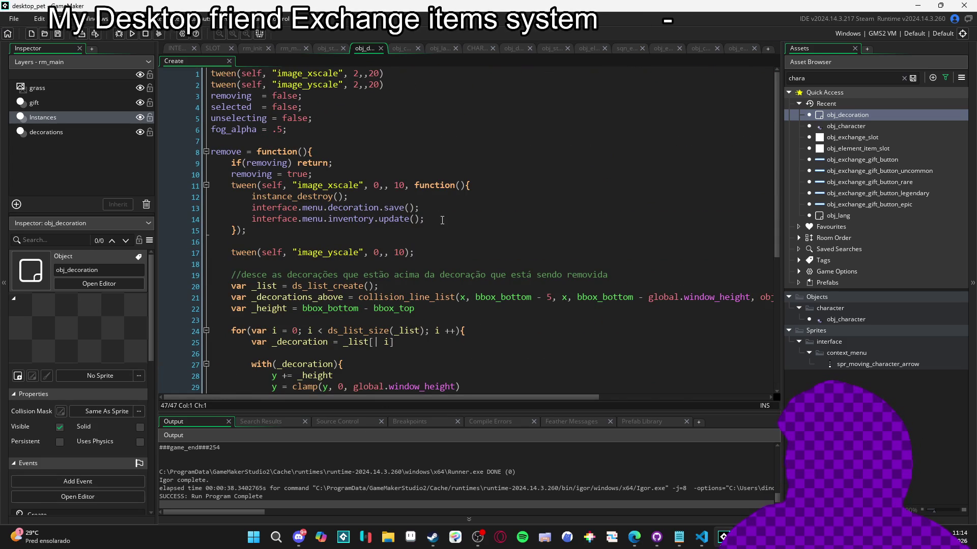
scroll(442, 219, down, 7)
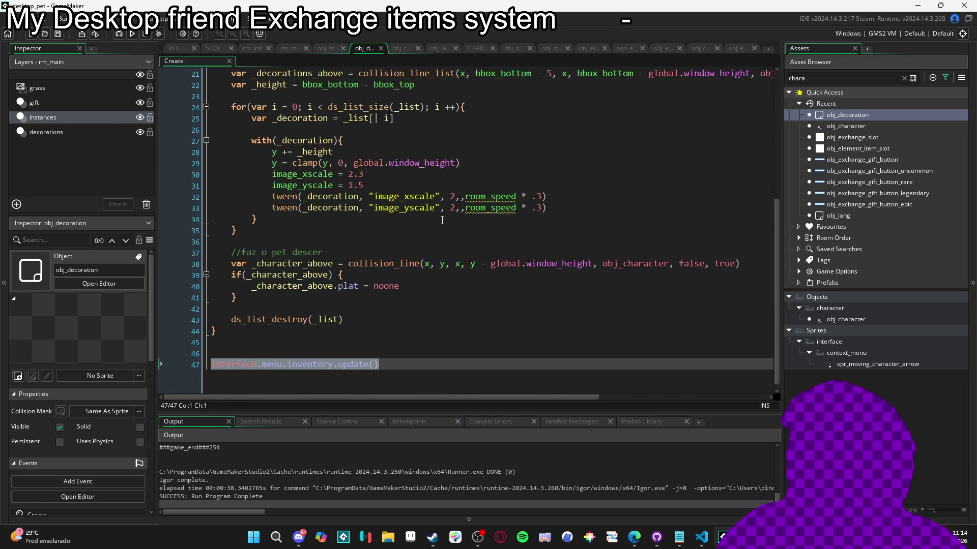
scroll(442, 220, up, 4)
scroll(442, 220, up, 2)
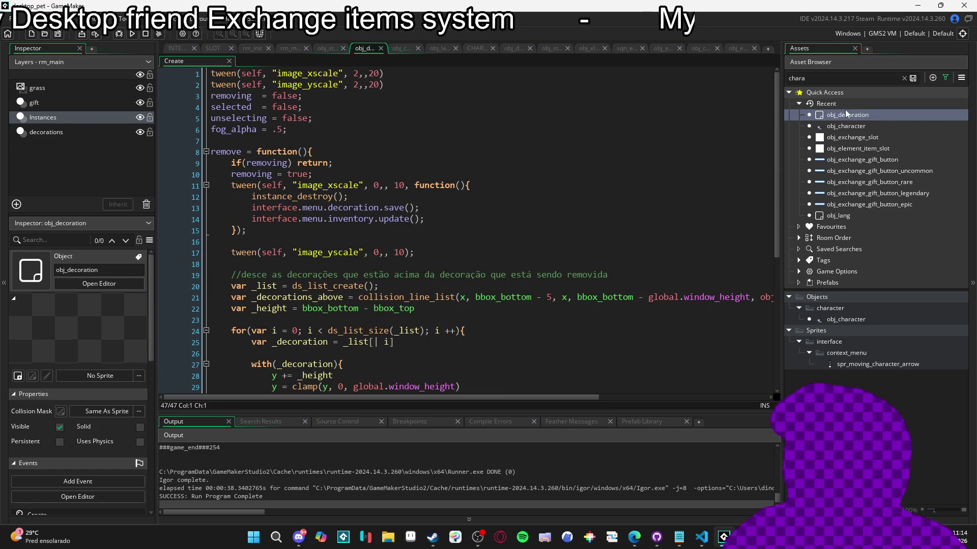
Put interface.menu.inventory.update() in obj_decoration's Destroy event and relaunch the game
double_click(846, 114)
double_click(378, 147)
text(interface.menu.inventory.update())
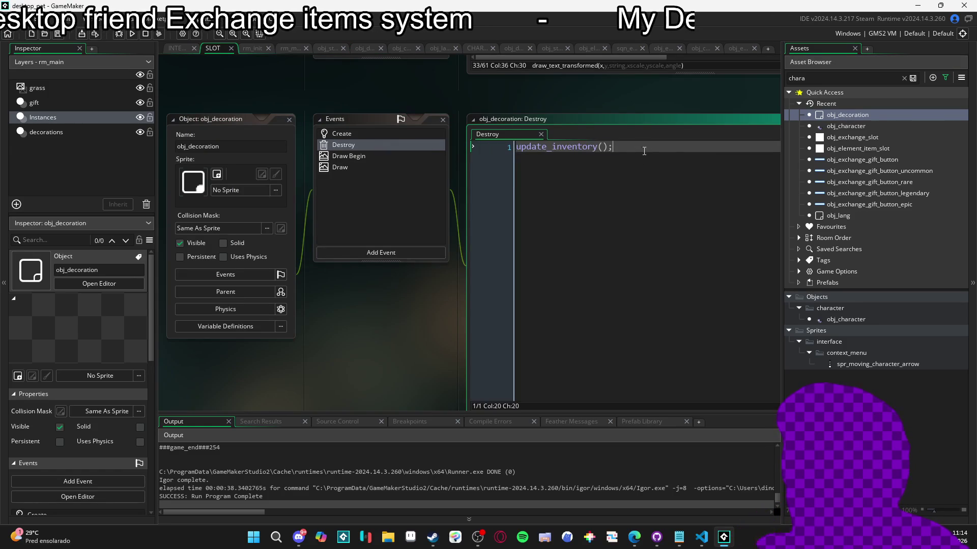
click(366, 157)
click(346, 167)
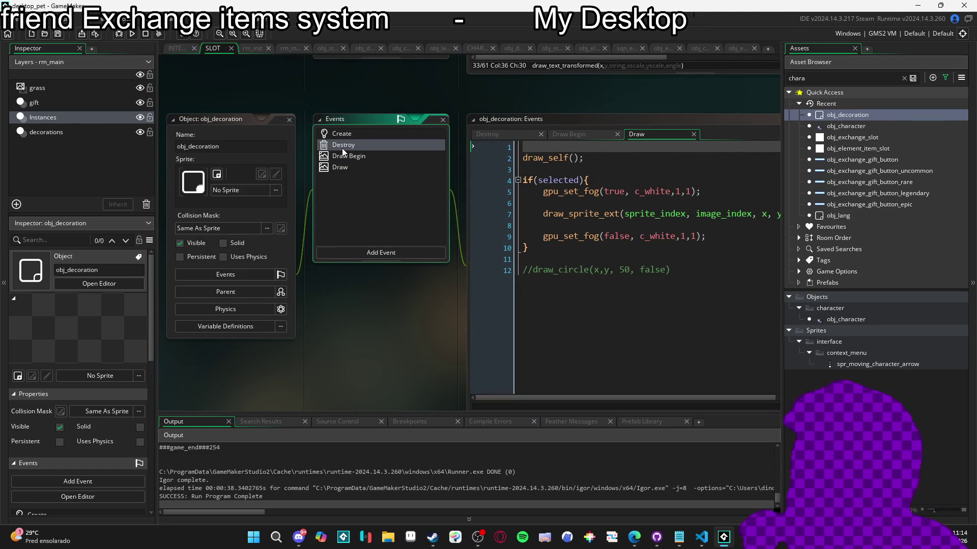
key(F5)
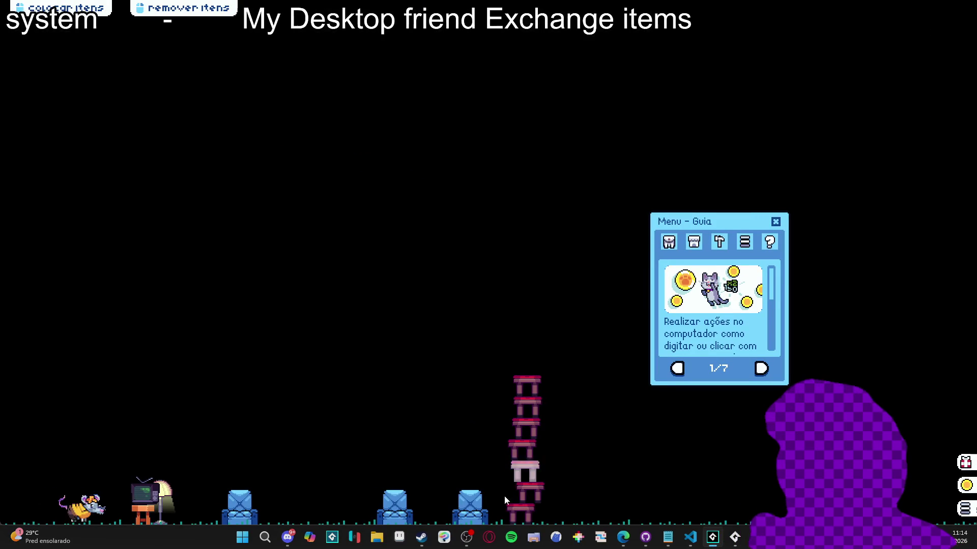
Remove all six stacked pink stools from the room
right_click(524, 486)
right_click(526, 512)
right_click(529, 514)
right_click(528, 513)
right_click(527, 514)
right_click(528, 514)
right_click(528, 515)
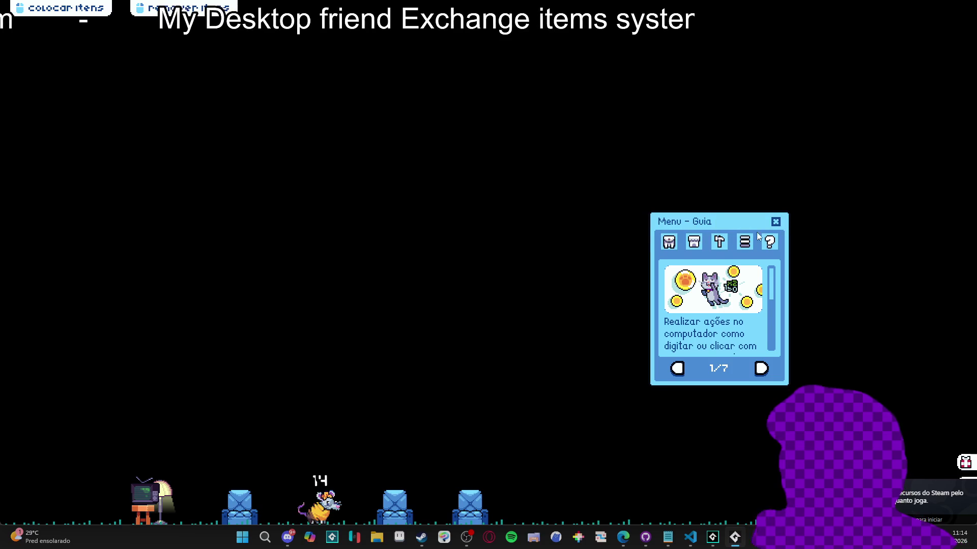
Place and pick up the blue lava lamp, open the exchange menu, and add the banana peel
click(669, 242)
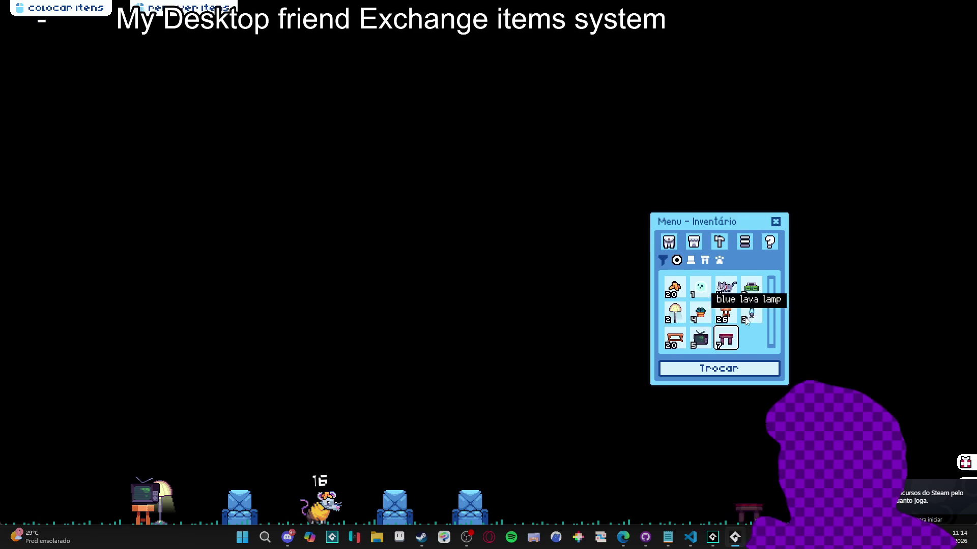
click(726, 340)
click(751, 313)
click(751, 312)
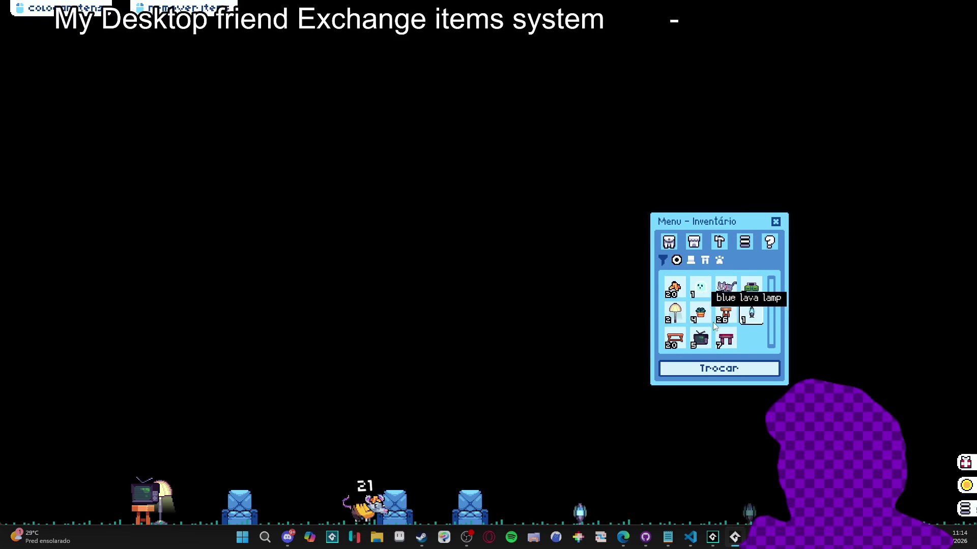
click(580, 512)
click(569, 511)
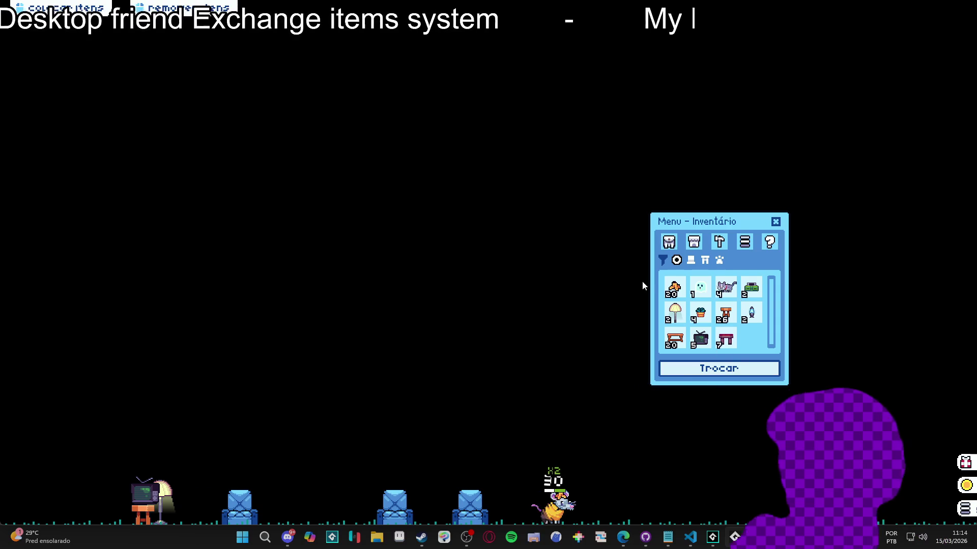
click(719, 369)
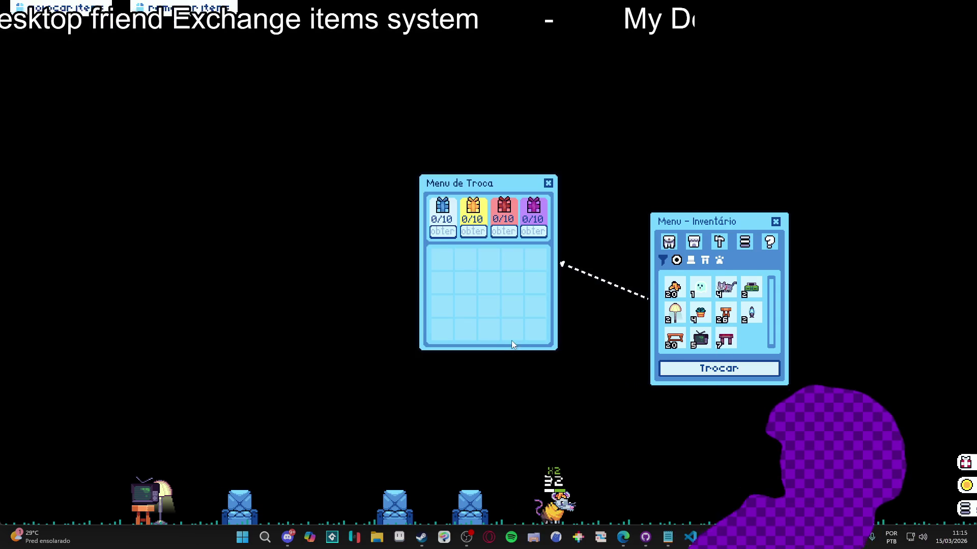
click(674, 287)
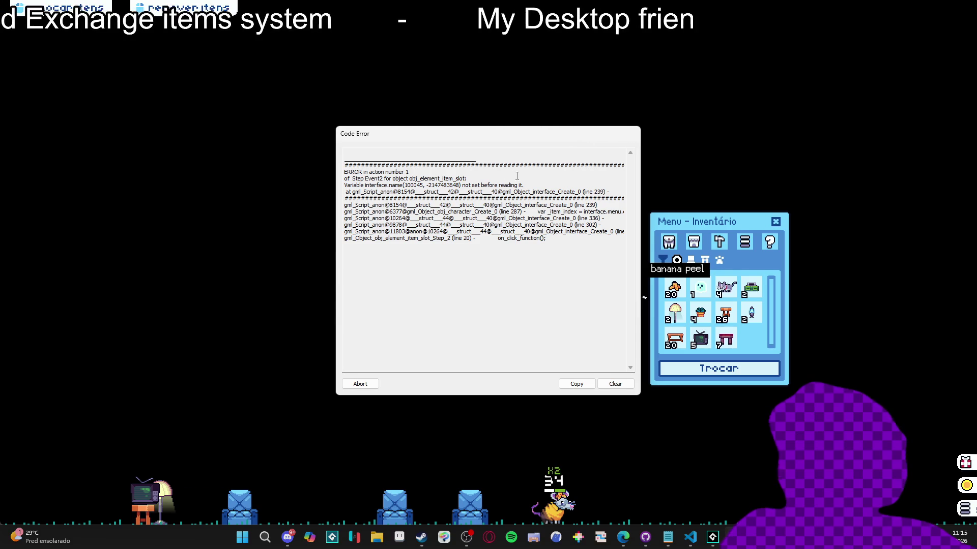
Abort the crashed game and inspect find_item's _item parameter and name comparison on line 239
click(361, 384)
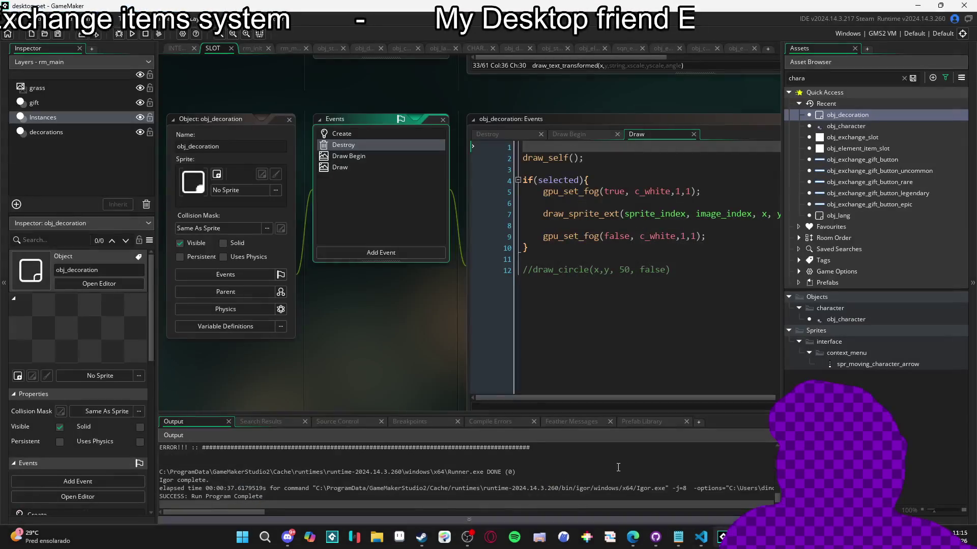
click(176, 48)
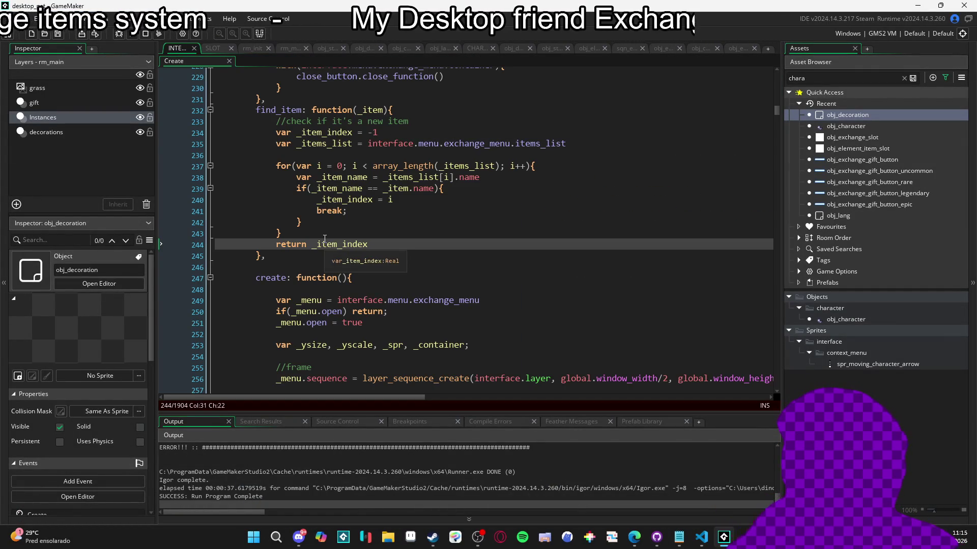
click(388, 189)
click(446, 188)
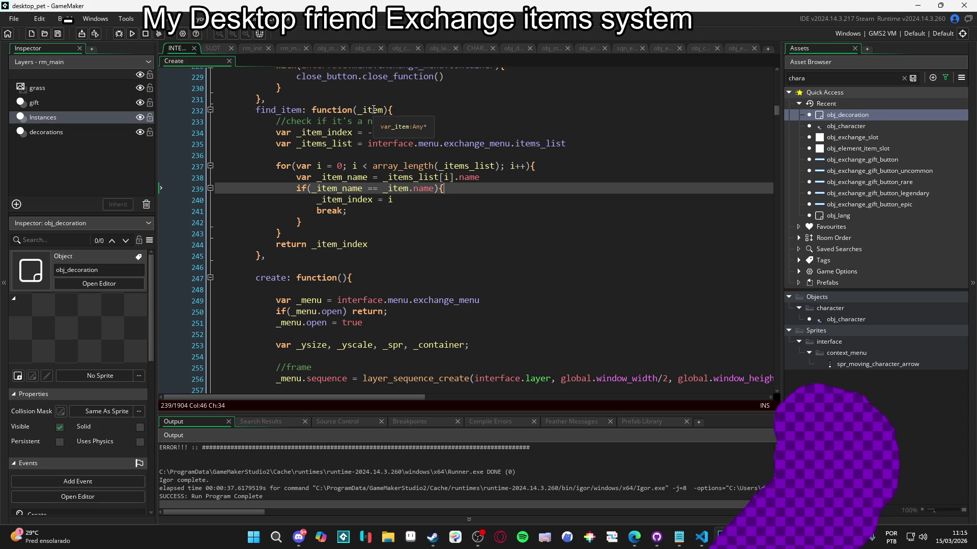
double_click(373, 109)
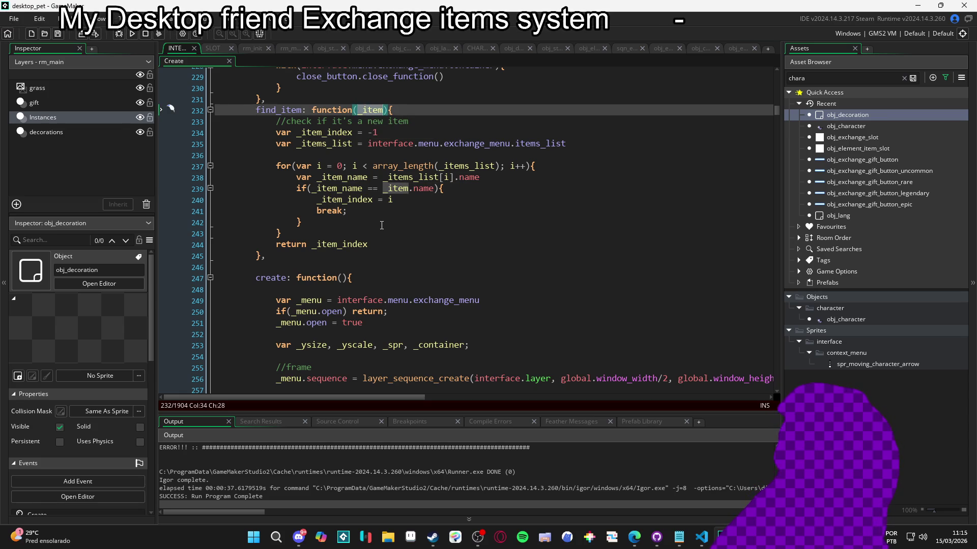
scroll(419, 446, up, 5)
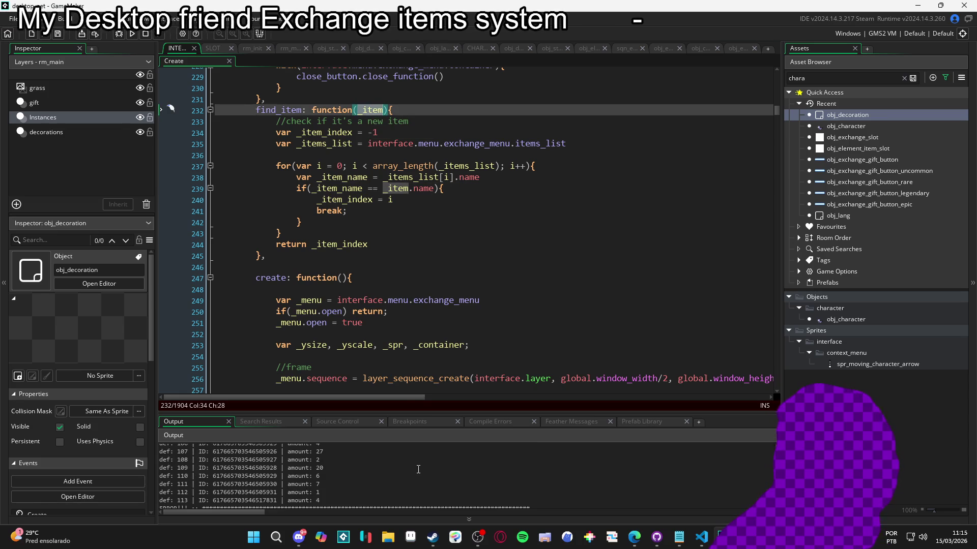
scroll(415, 468, down, 6)
scroll(415, 469, up, 2)
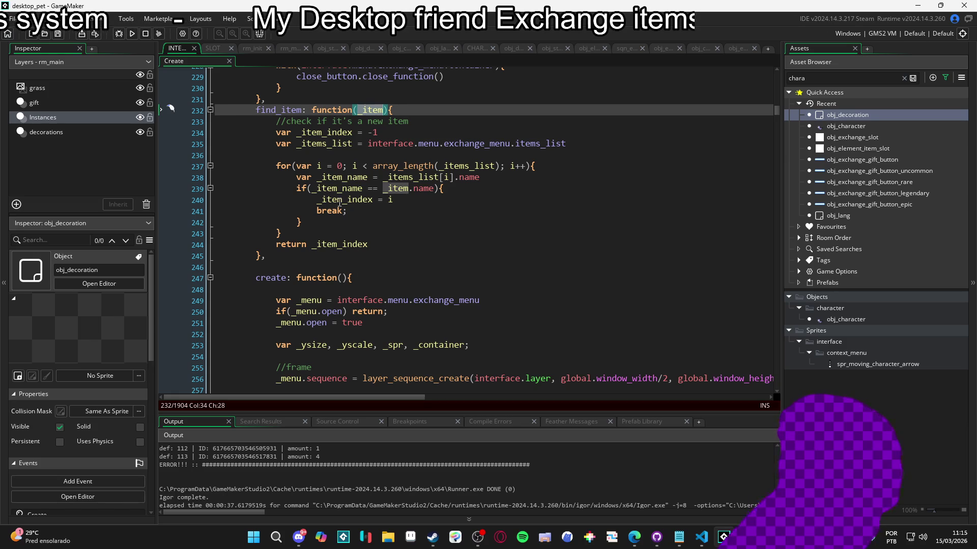
scroll(328, 198, down, 7)
Locate the exchange-mode click handler and select the item argument of find_item on line 356
scroll(328, 193, down, 17)
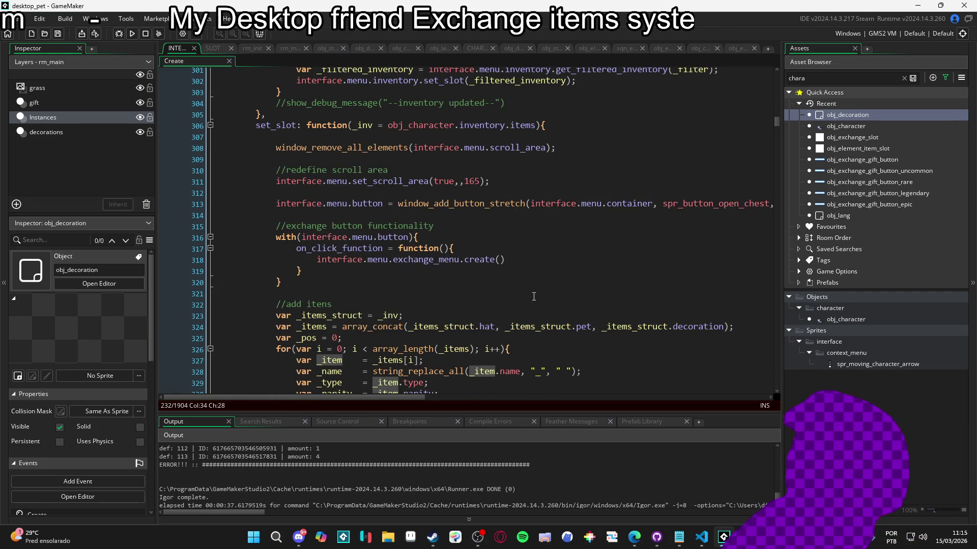
scroll(530, 303, down, 8)
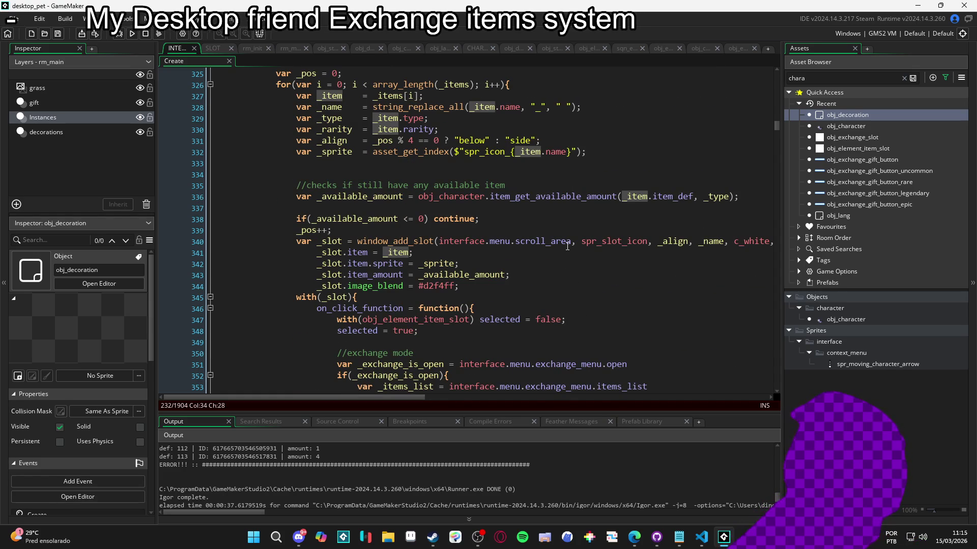
mouse_move(567, 245)
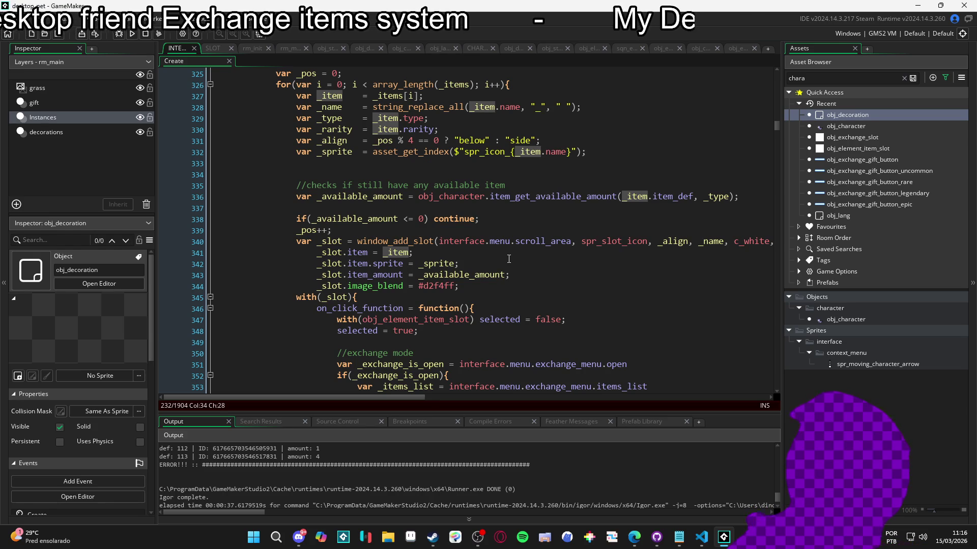
scroll(509, 259, down, 2)
scroll(509, 259, up, 2)
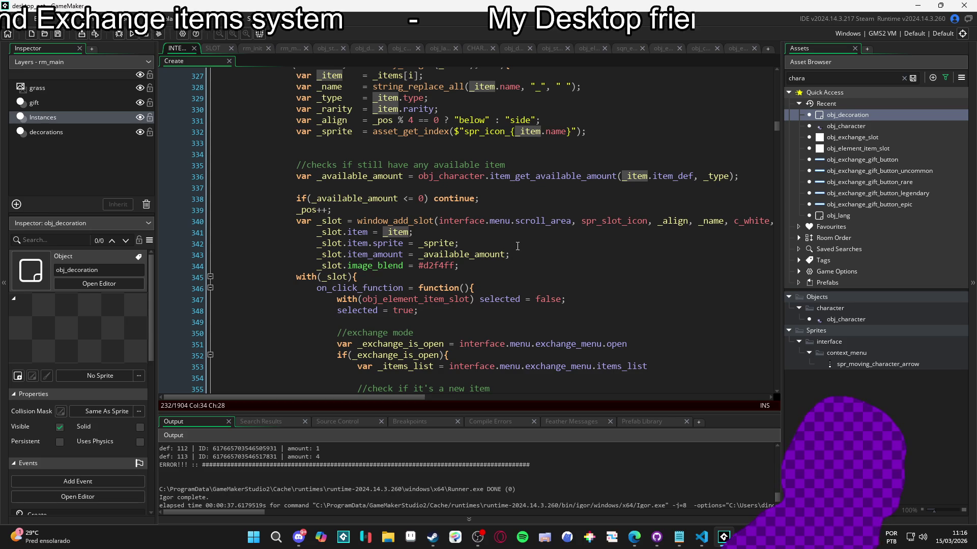
scroll(517, 246, down, 2)
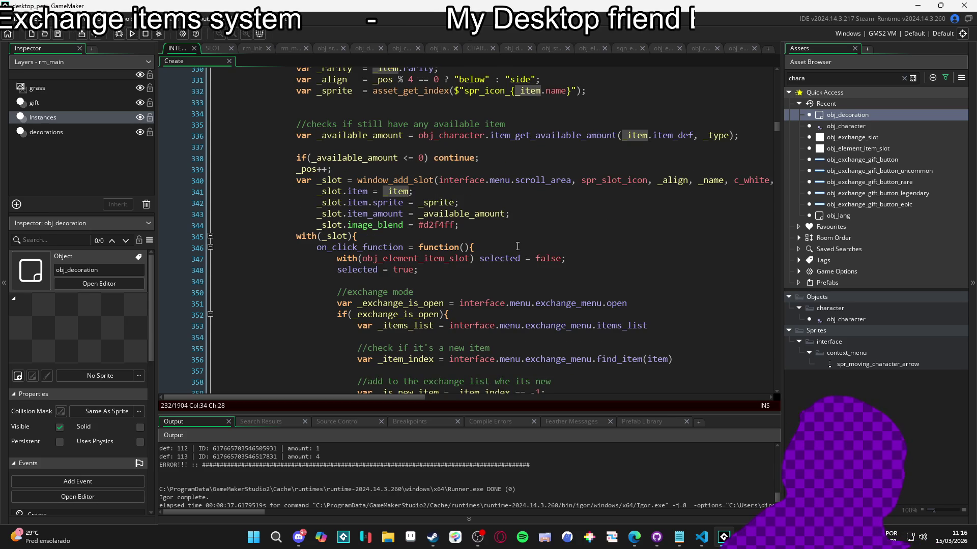
scroll(517, 246, down, 4)
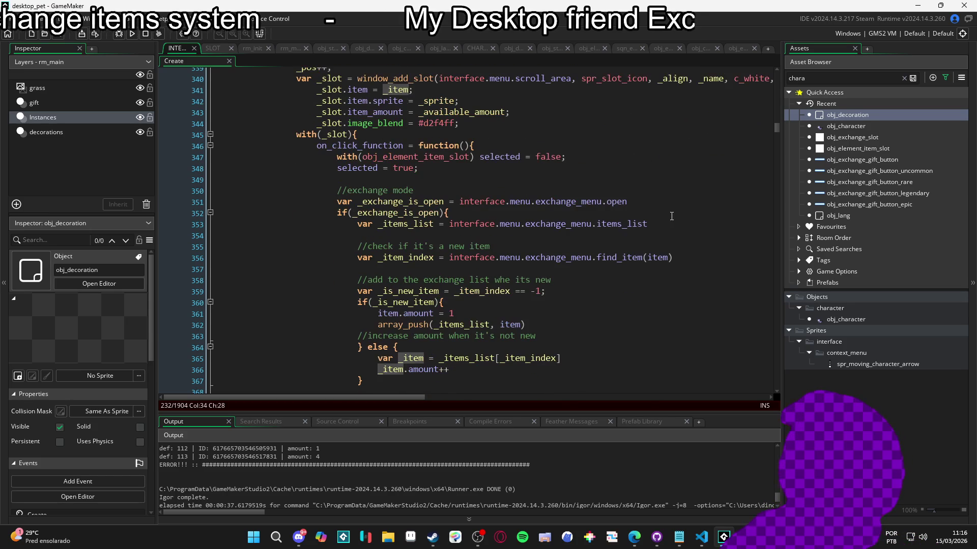
click(663, 257)
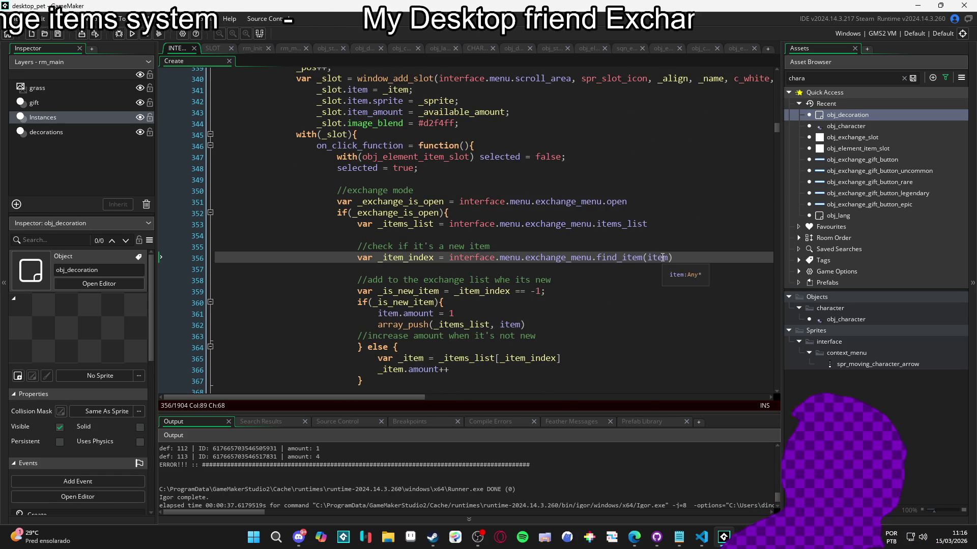
double_click(663, 258)
Change the lookup to find_item(_slot.item) and save the Create code
scroll(651, 272, up, 3)
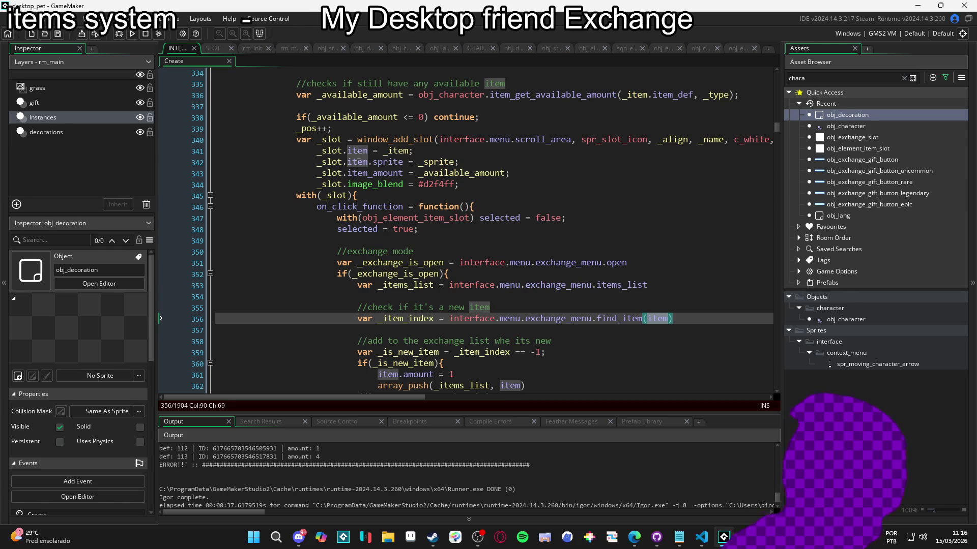
double_click(328, 151)
key(ctrl+c)
click(647, 318)
key(ctrl+v)
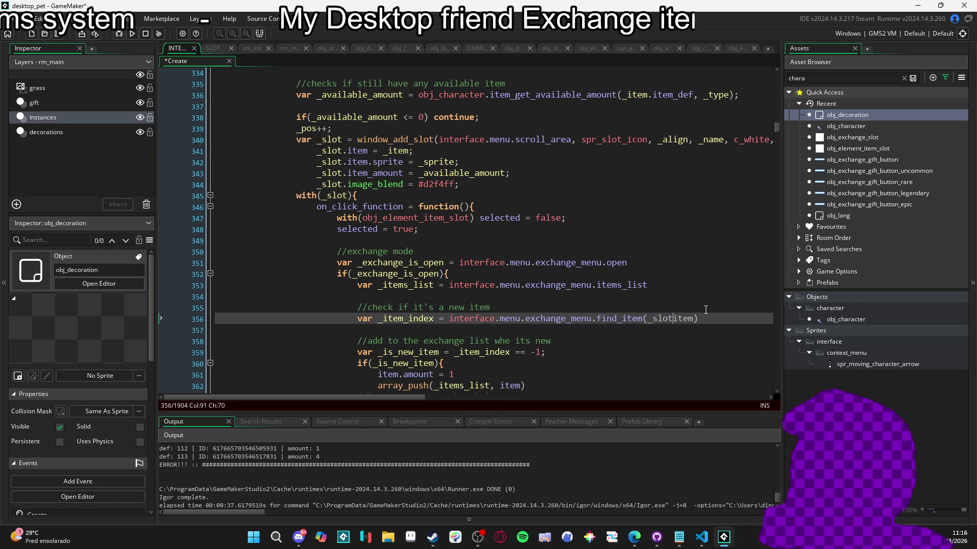
text(.)
key(ctrl+s)
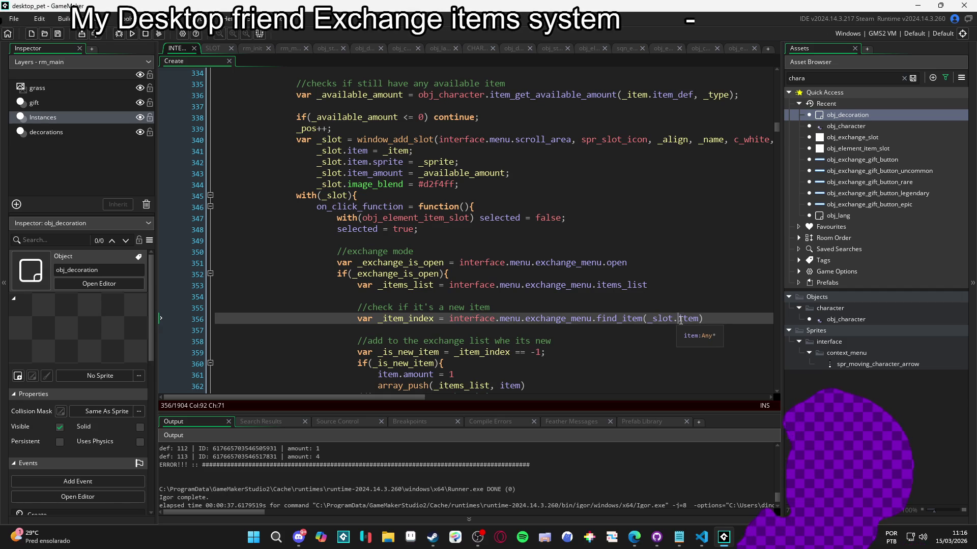
Remove the _slot. prefix so line 356 reads find_item(item), then run the game
shift+click(648, 327)
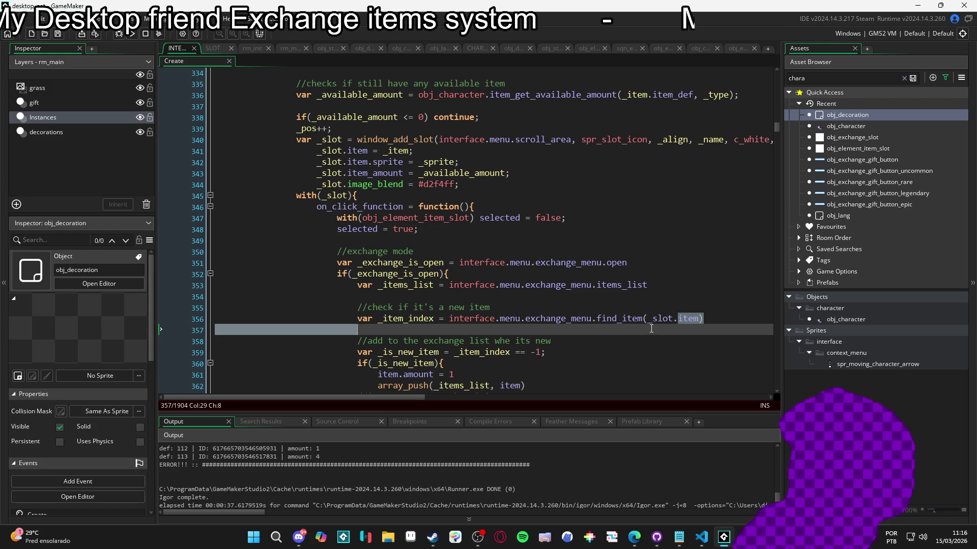
shift+click(649, 322)
key(BackSpace)
scroll(611, 290, down, 7)
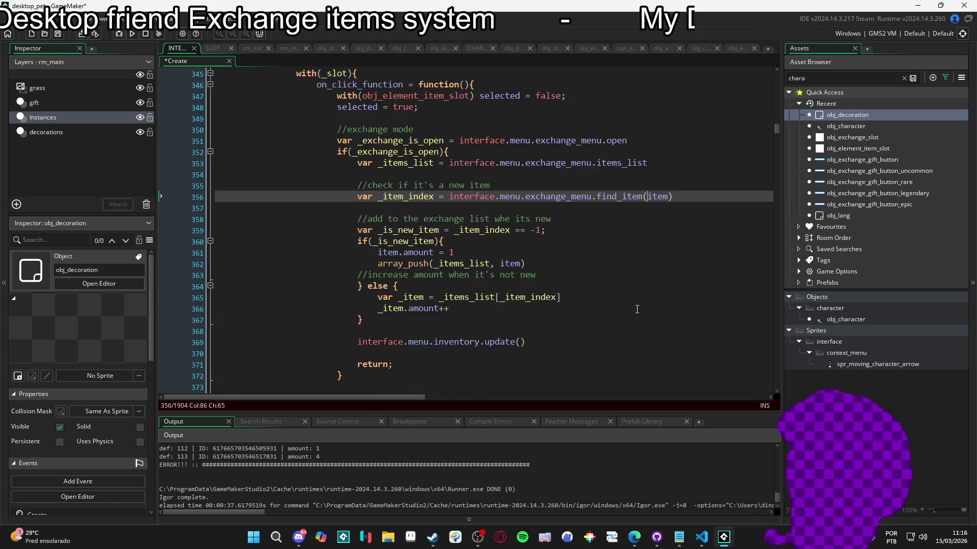
scroll(611, 290, down, 3)
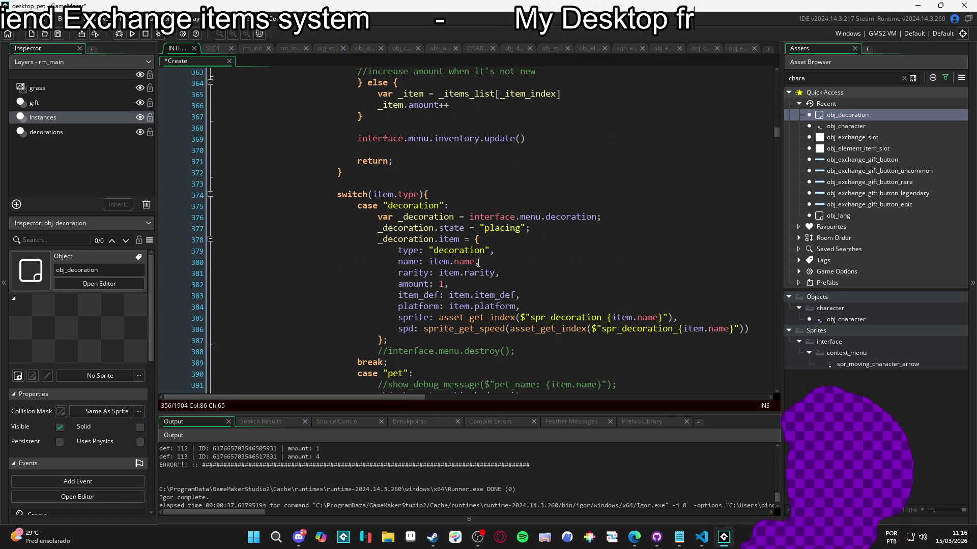
scroll(478, 263, up, 8)
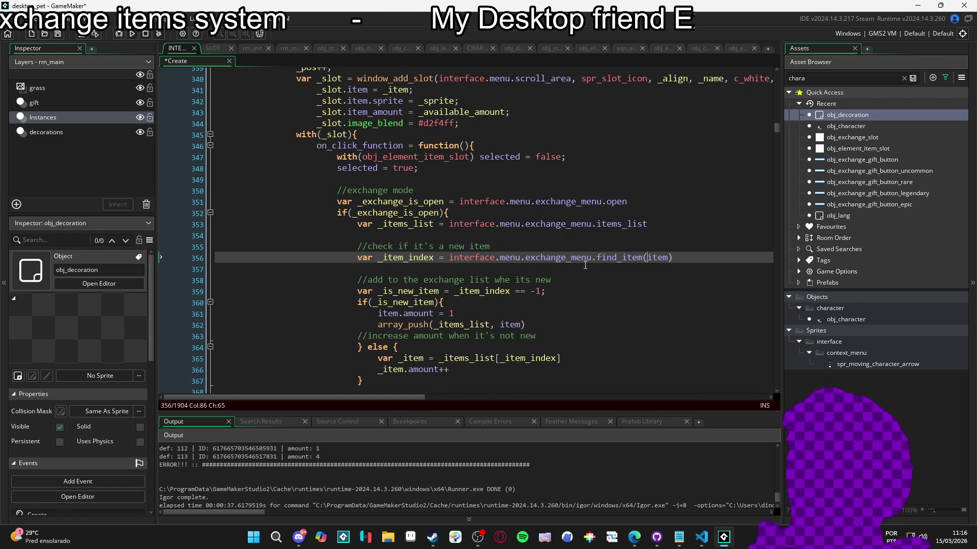
click(511, 264)
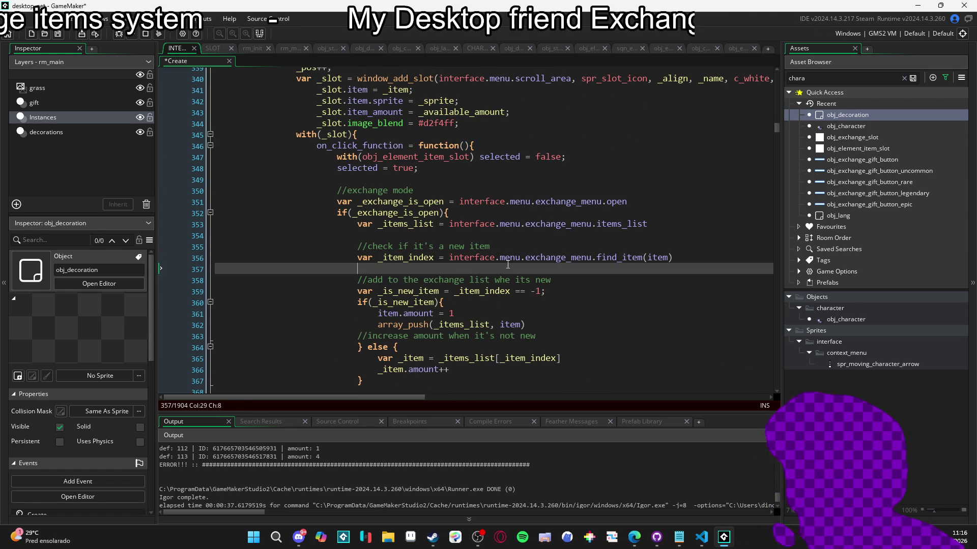
key(F5)
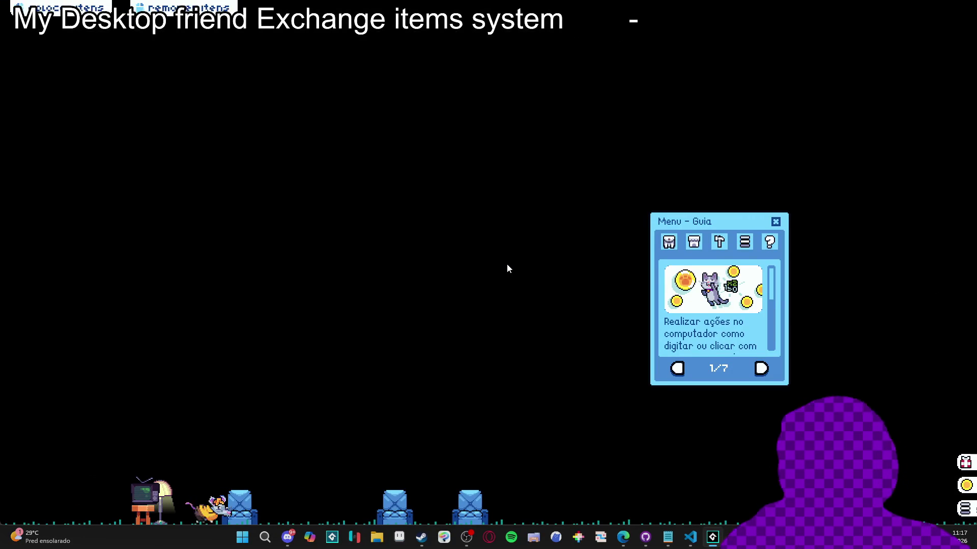
In the game, open Inventário, then Trocar, and click the ornated orange plant pot, which triggers a code error
click(669, 243)
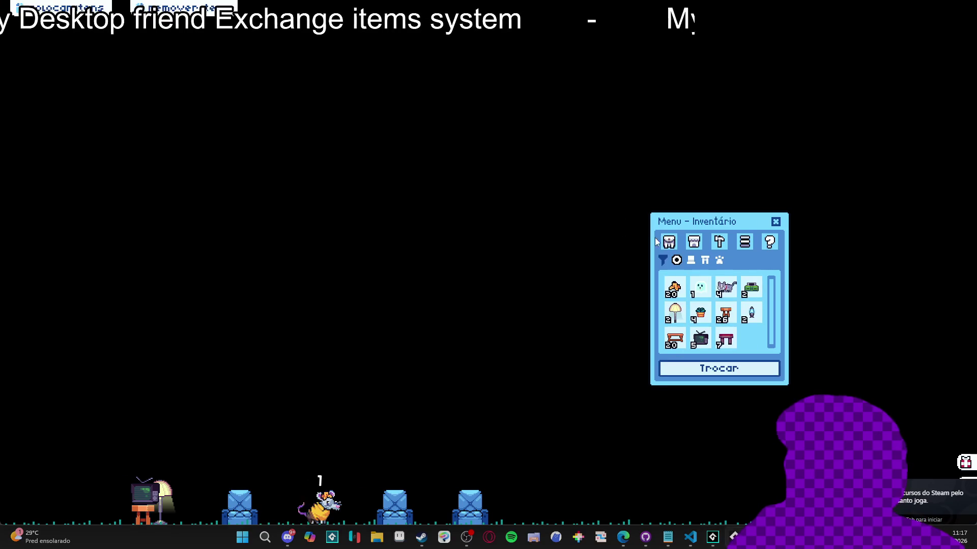
click(676, 369)
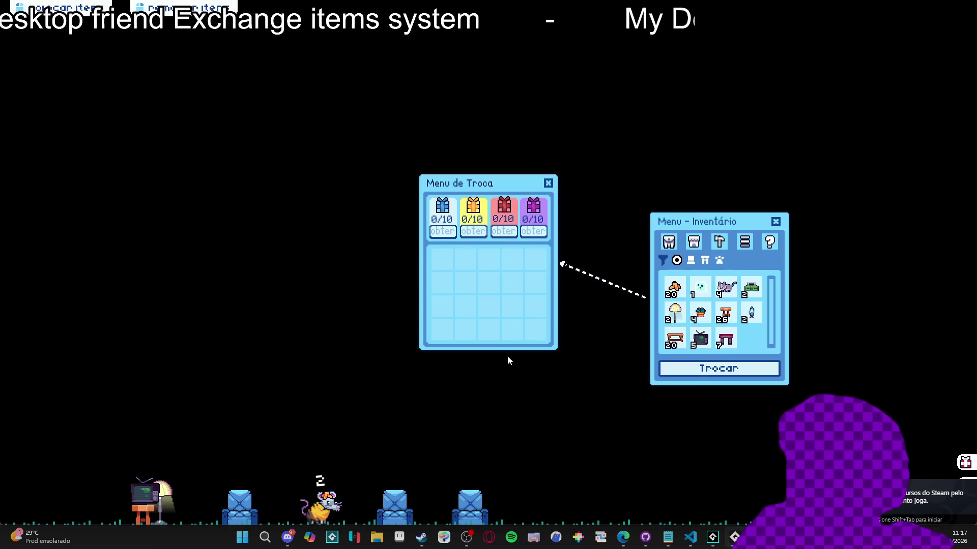
click(675, 288)
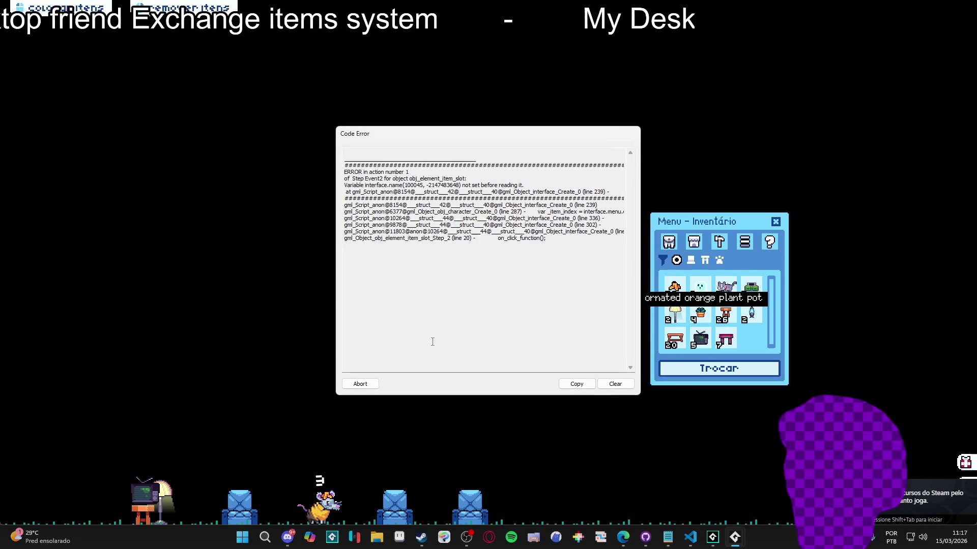
Move the Code Error dialog aside and read the stack trace, including the line 336 and var _item_index entries
drag(471, 134, 337, 136)
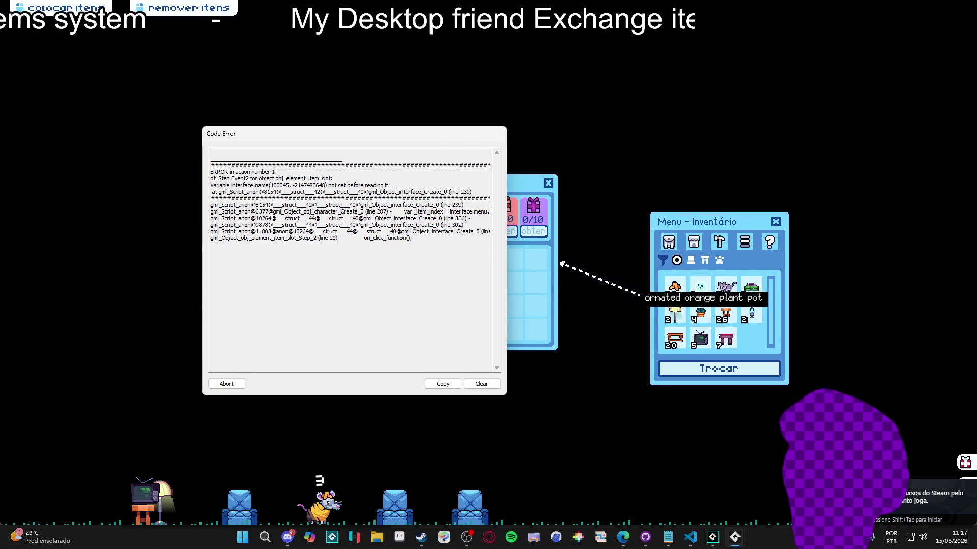
drag(435, 212, 493, 218)
click(471, 217)
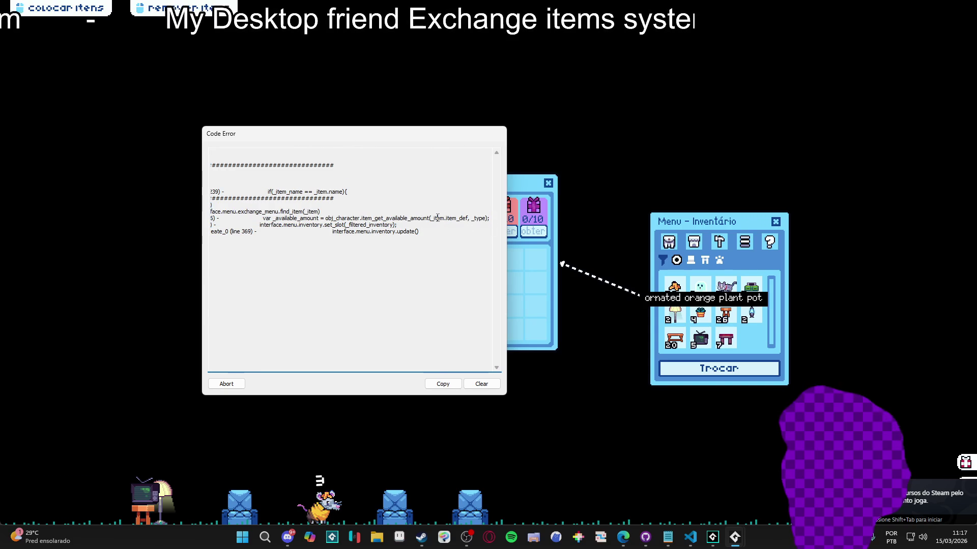
mouse_move(437, 218)
mouse_down()
mouse_move(398, 226)
mouse_move(459, 219)
mouse_move(188, 216)
mouse_up()
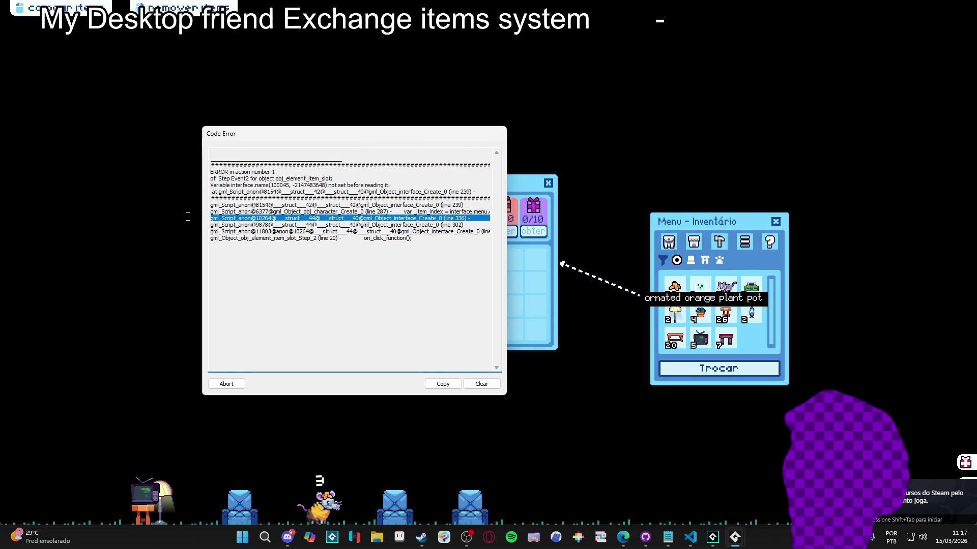
click(377, 218)
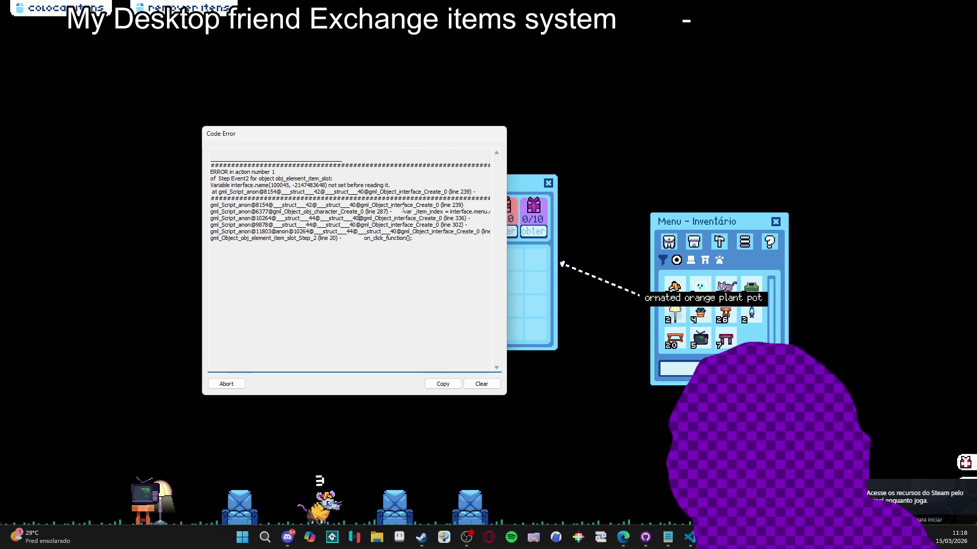
mouse_move(408, 211)
mouse_down()
mouse_move(497, 221)
mouse_move(211, 219)
mouse_move(284, 217)
mouse_up()
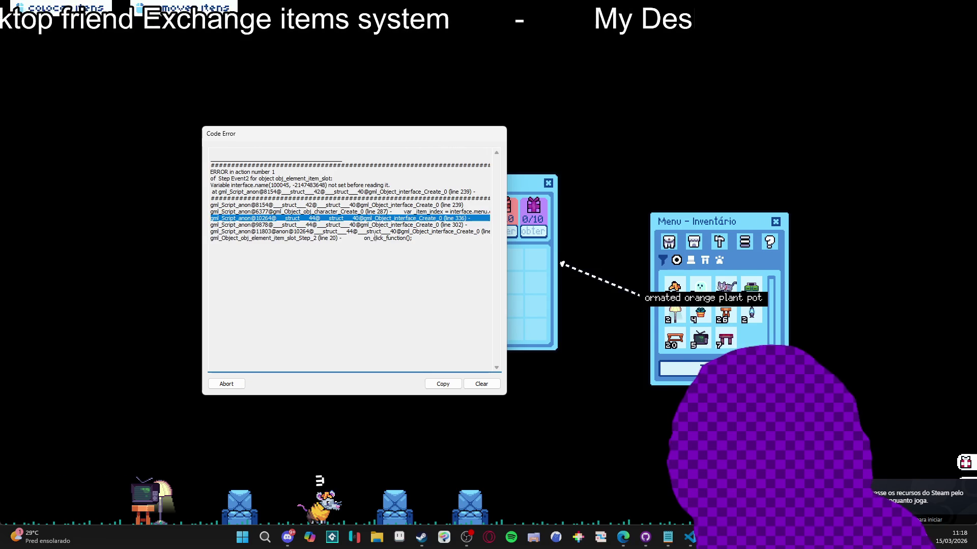
Abort the crashed game and open obj_character from the Asset Browser
click(410, 212)
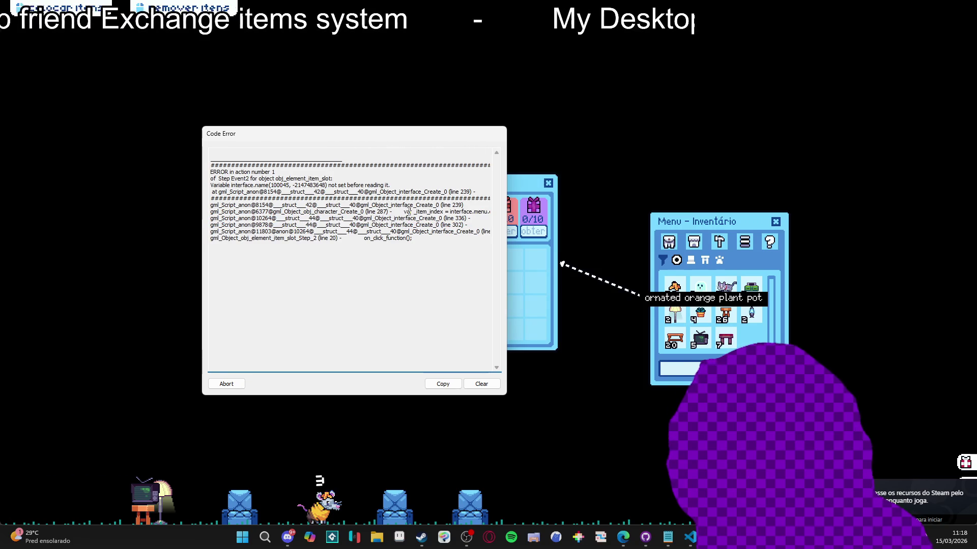
click(226, 384)
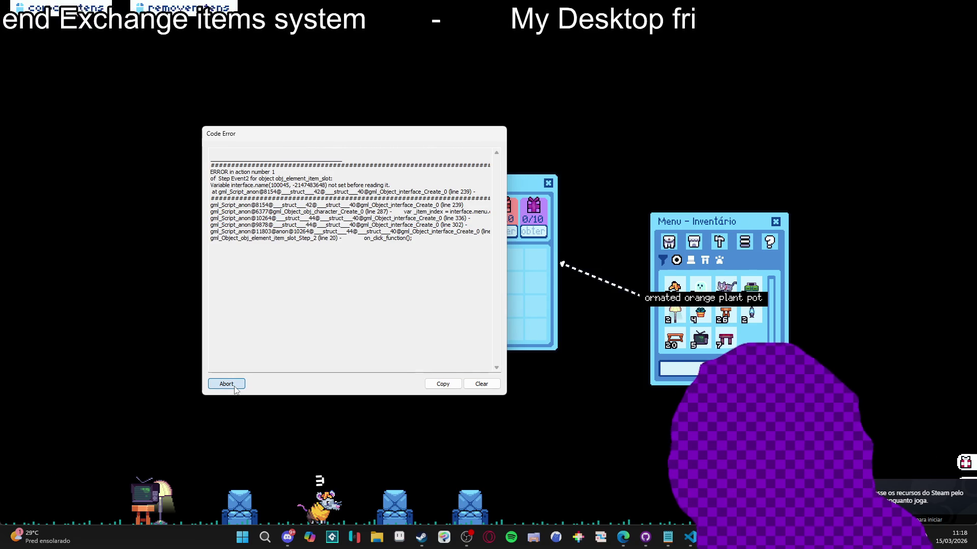
double_click(844, 125)
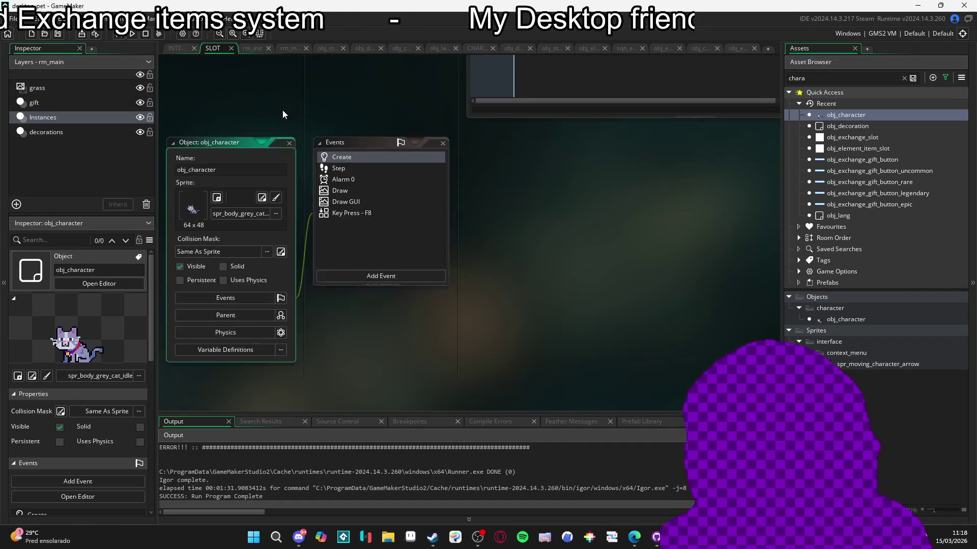
Search the project for item_get_available_amount, selected at line 275 of obj_character's Create event
click(372, 138)
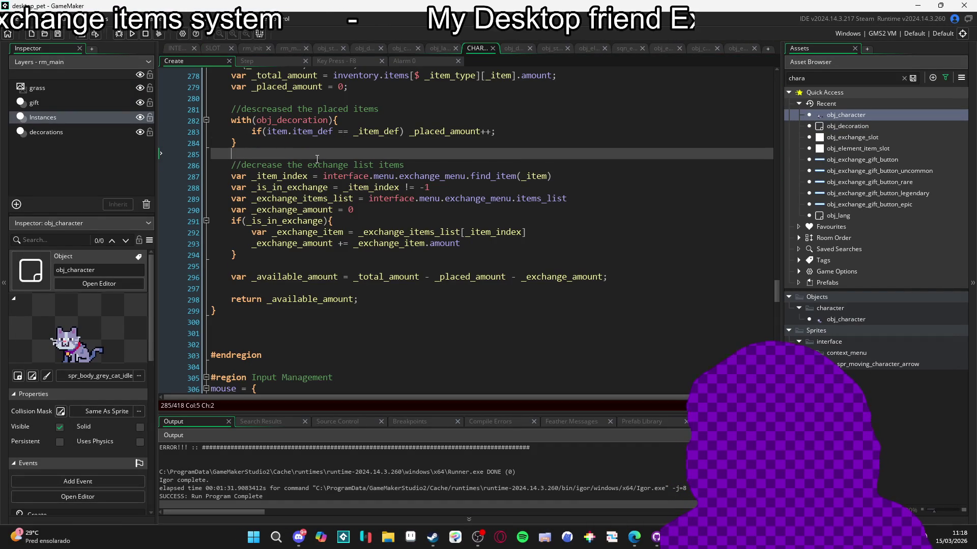
click(284, 176)
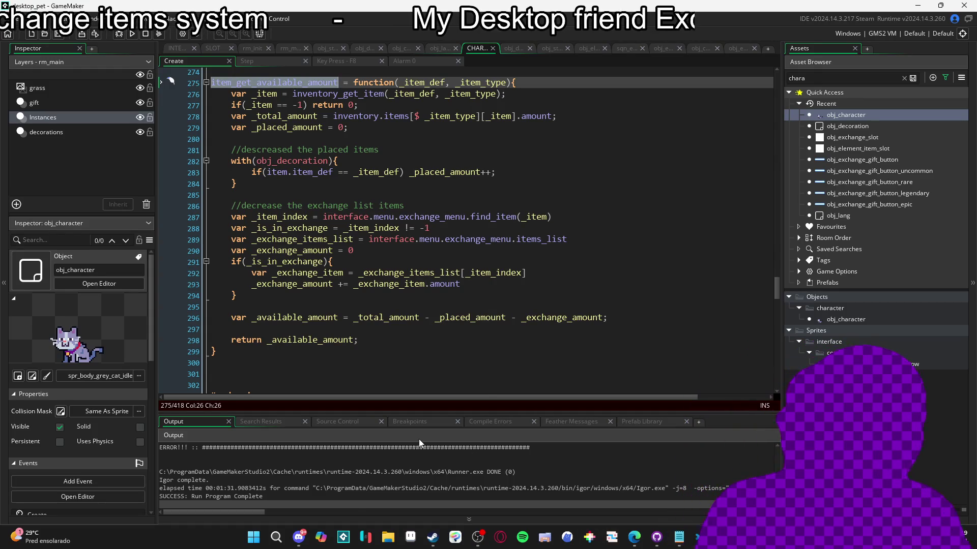
key(ctrl+shift+f)
key(Return)
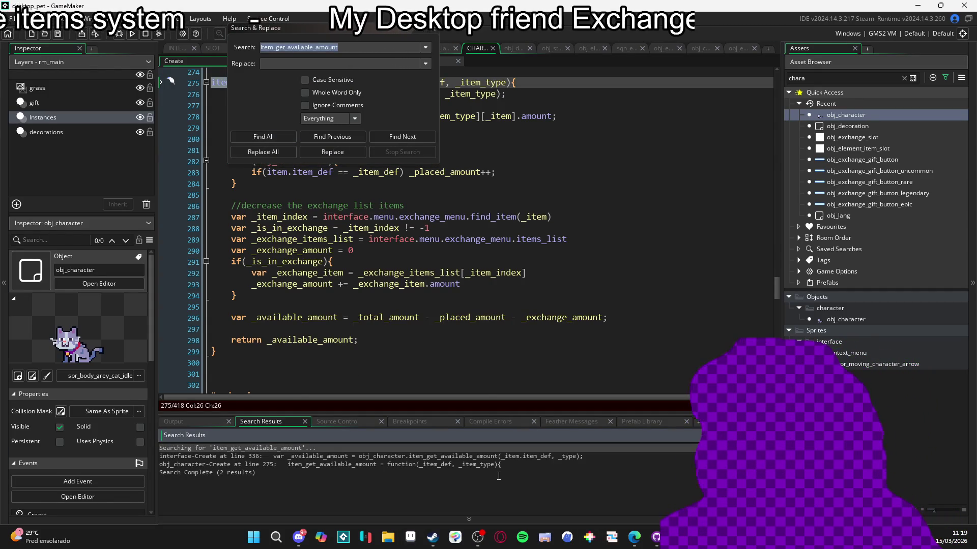
Jump to the interface Create call at line 336 and close the search popup
double_click(492, 457)
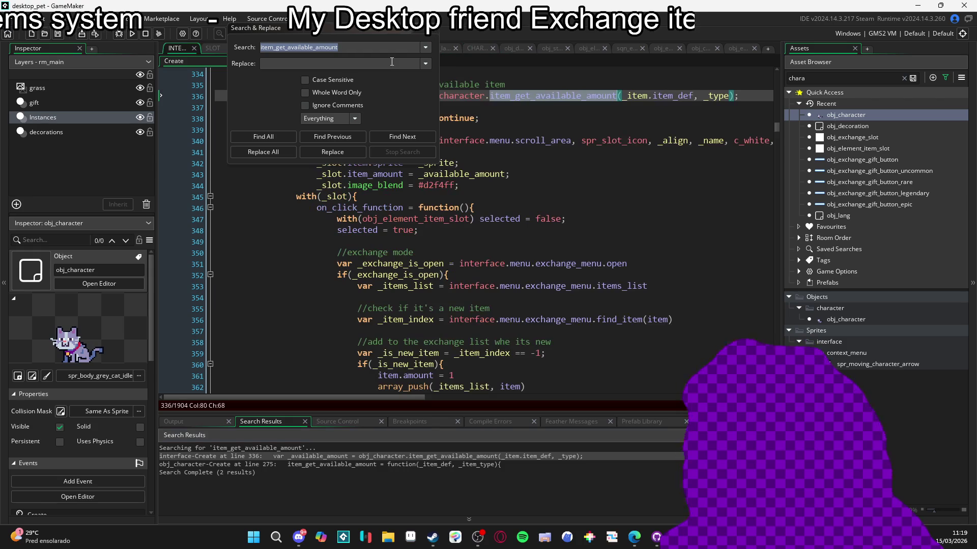
click(432, 31)
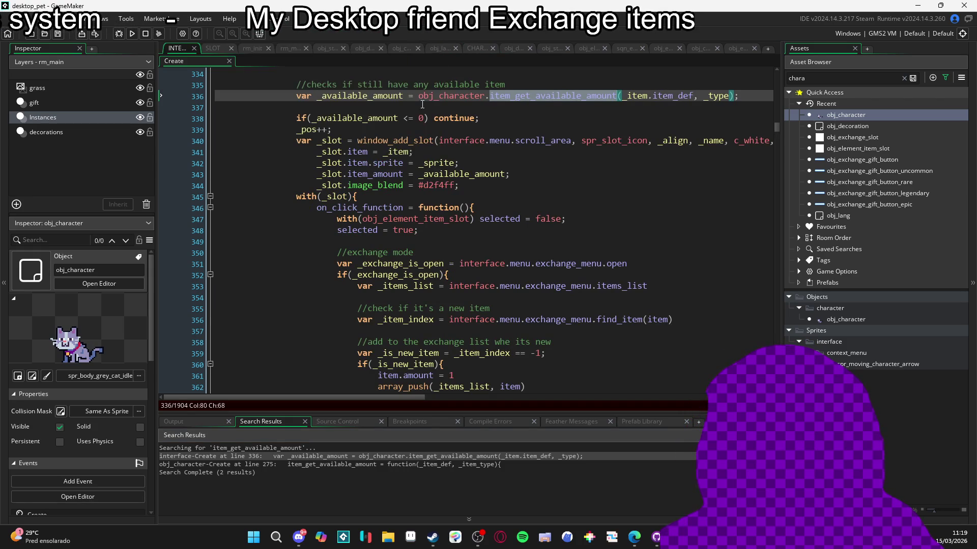
scroll(436, 171, up, 3)
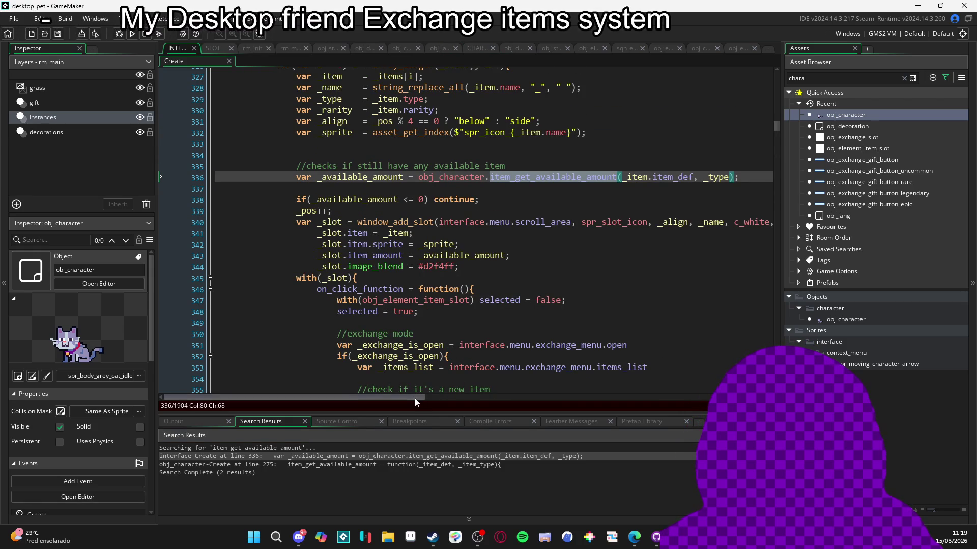
mouse_move(418, 397)
mouse_down()
mouse_move(454, 410)
mouse_move(381, 407)
mouse_up()
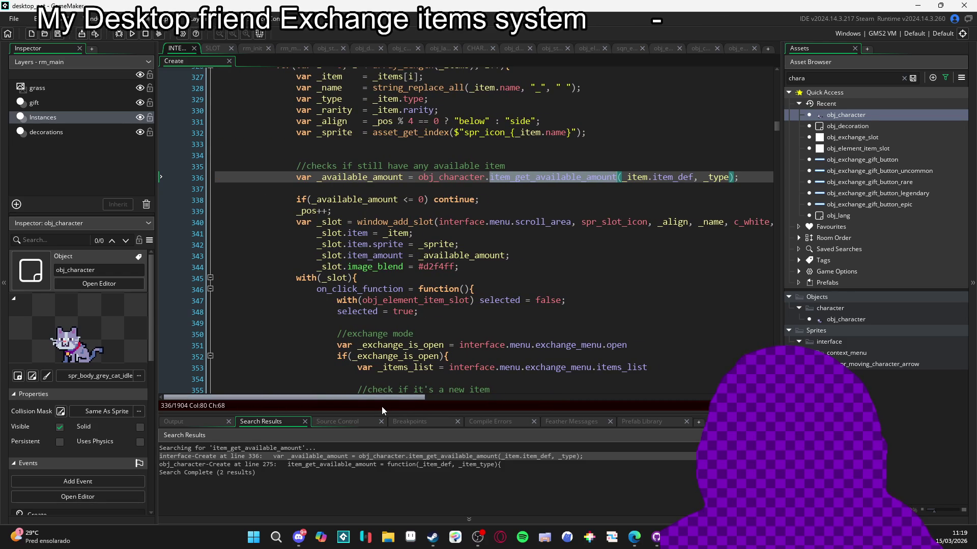
scroll(432, 339, up, 9)
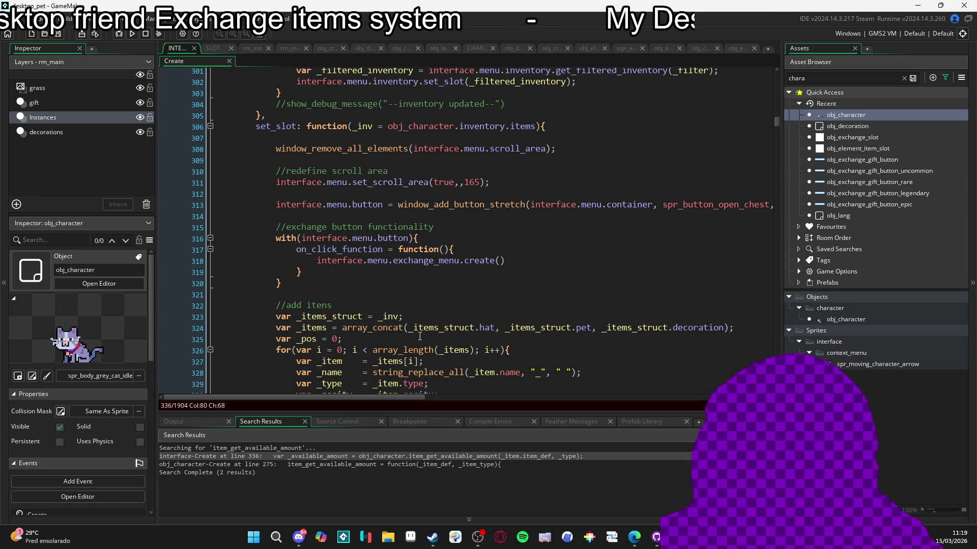
Scroll through the interface Create item loop around the item_get_available_amount call
scroll(420, 336, down, 7)
scroll(420, 336, down, 3)
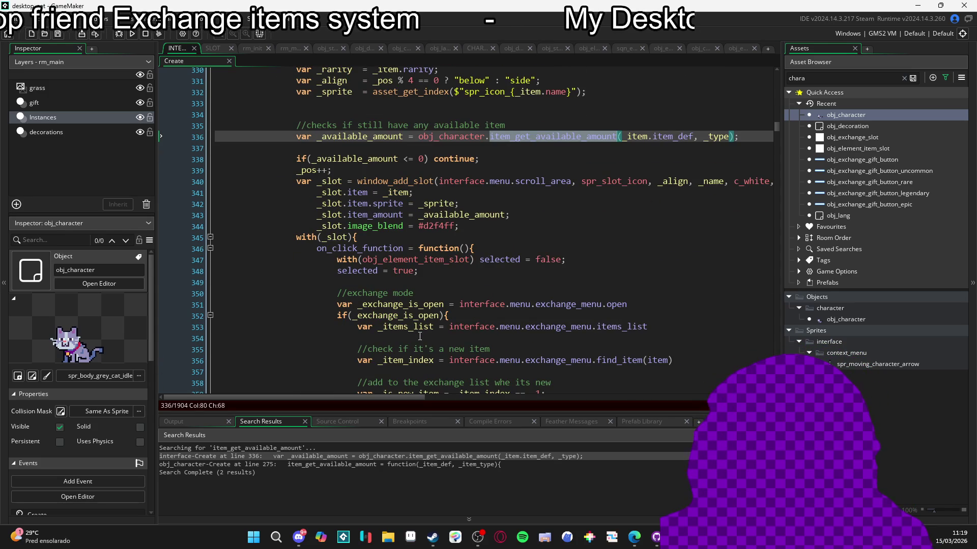
scroll(419, 336, up, 3)
scroll(457, 305, down, 1)
scroll(508, 254, down, 1)
scroll(551, 212, up, 1)
scroll(551, 213, up, 1)
scroll(552, 214, up, 1)
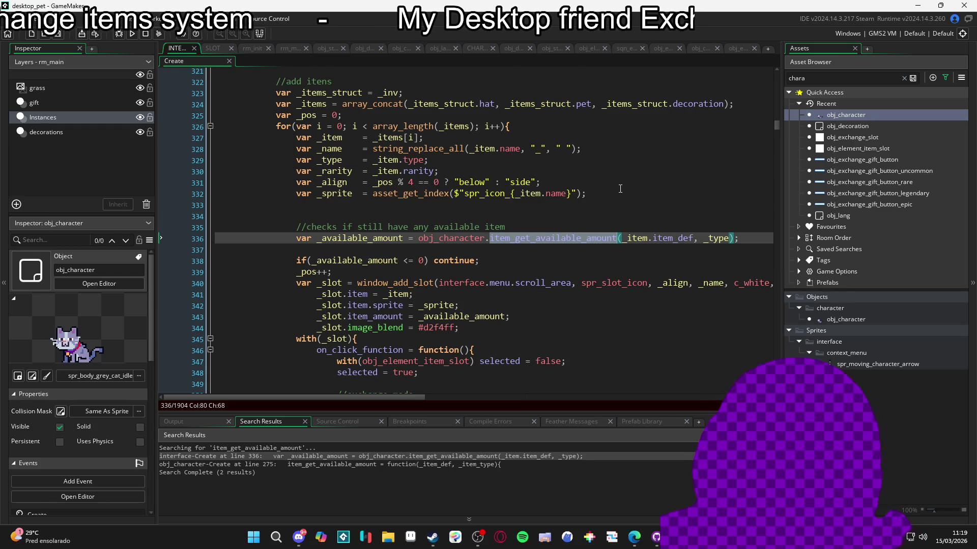
scroll(620, 188, down, 2)
scroll(620, 189, down, 1)
scroll(620, 189, down, 3)
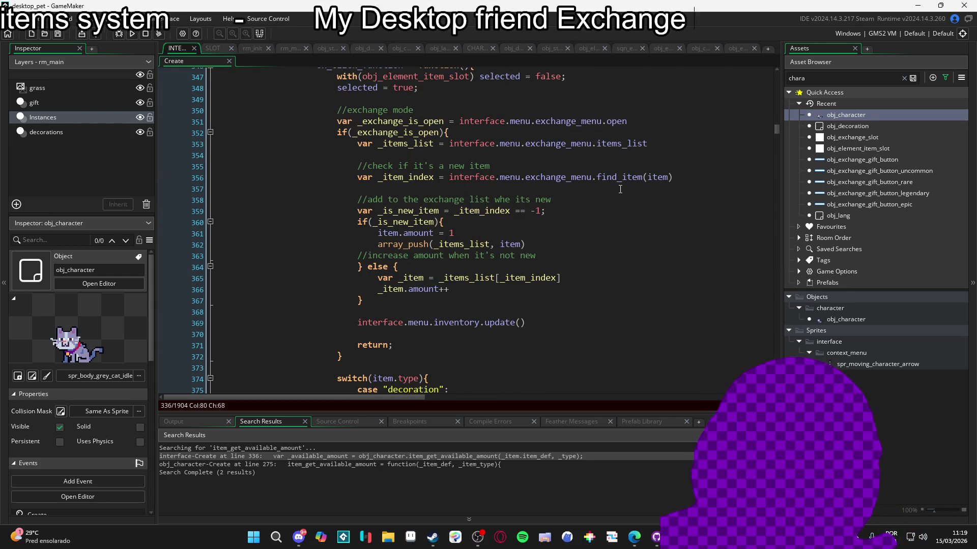
scroll(620, 188, up, 2)
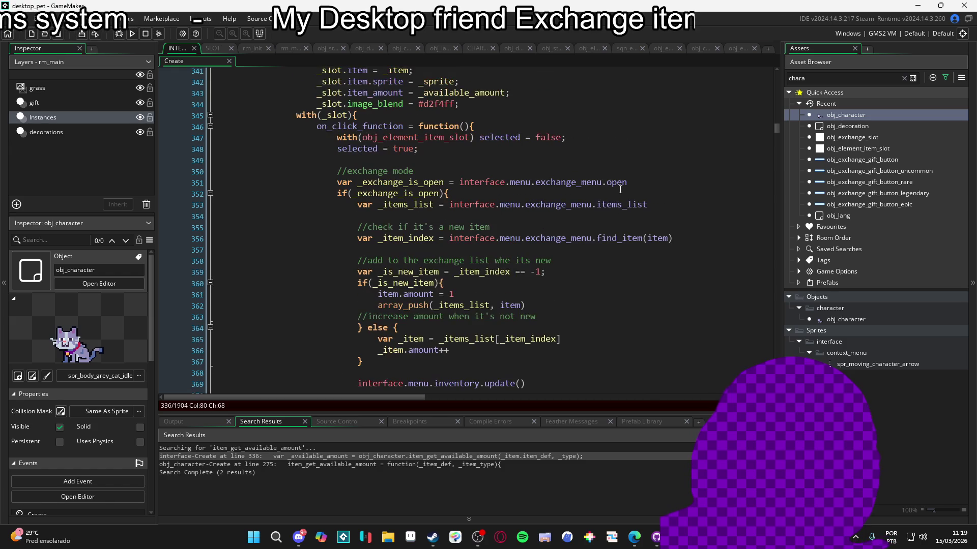
scroll(620, 190, down, 2)
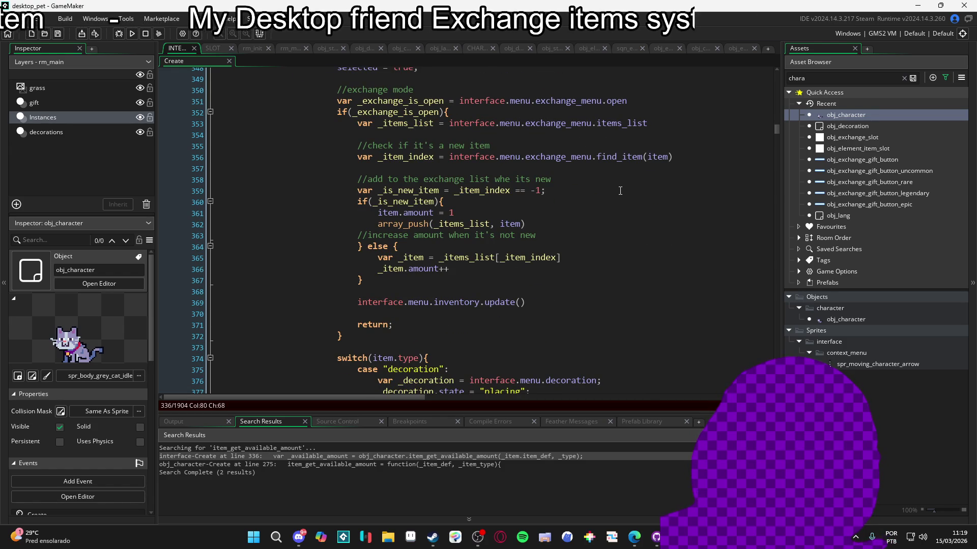
scroll(620, 193, up, 5)
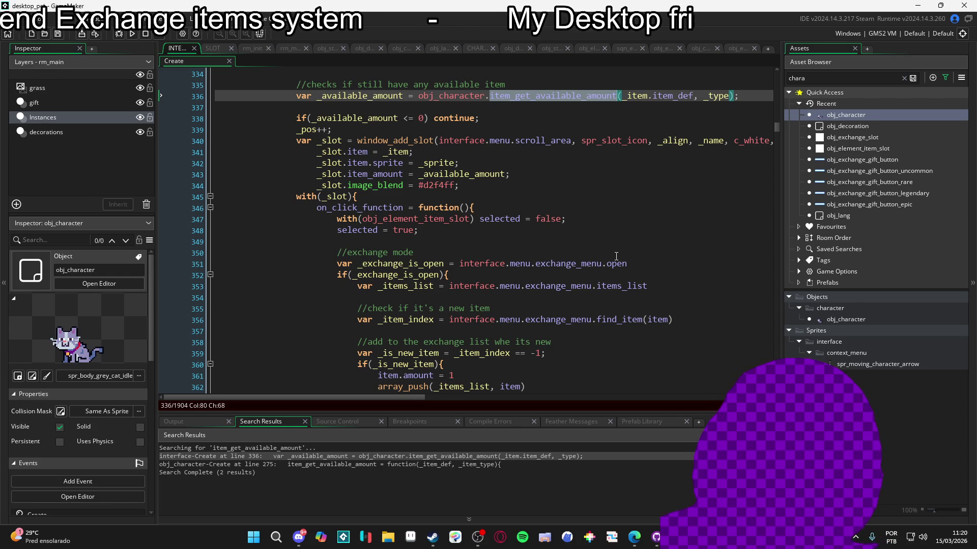
scroll(616, 262, up, 5)
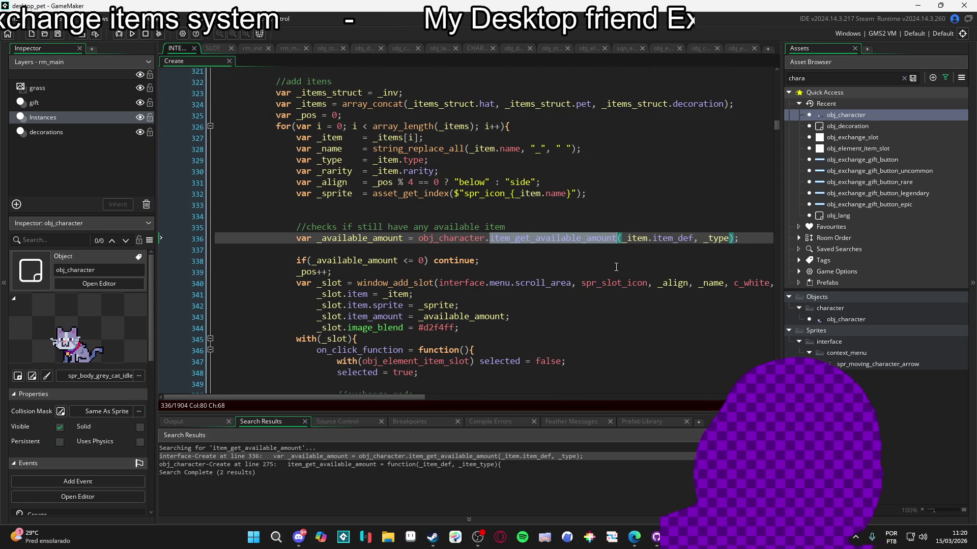
Review the exchange-mode on_click_function code and select its interface.menu.inventory.update() call
scroll(614, 295, down, 7)
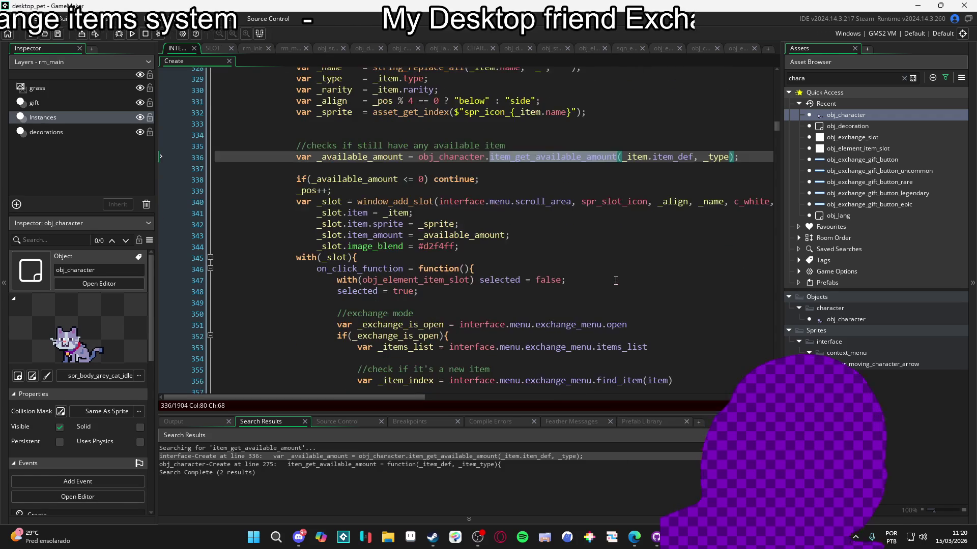
scroll(614, 309, down, 3)
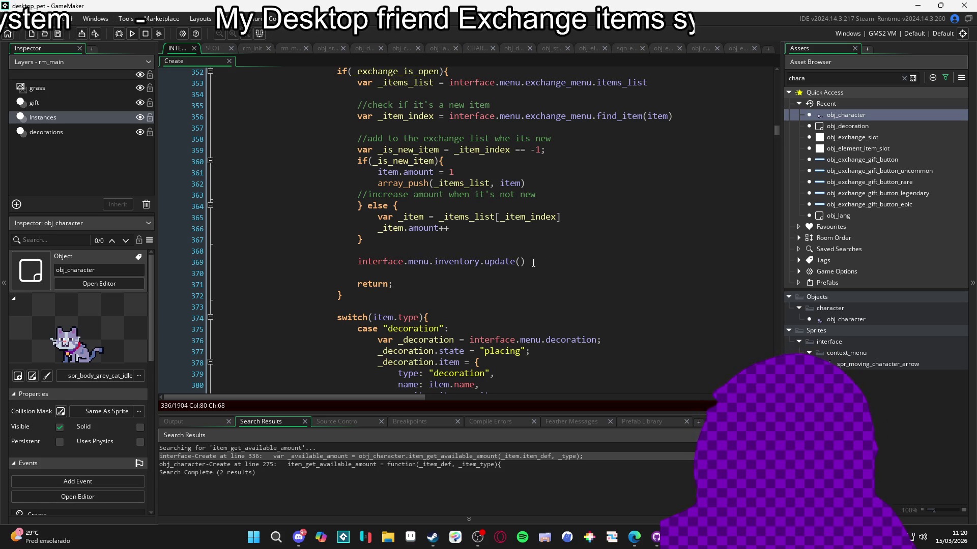
scroll(534, 262, up, 2)
scroll(534, 263, up, 2)
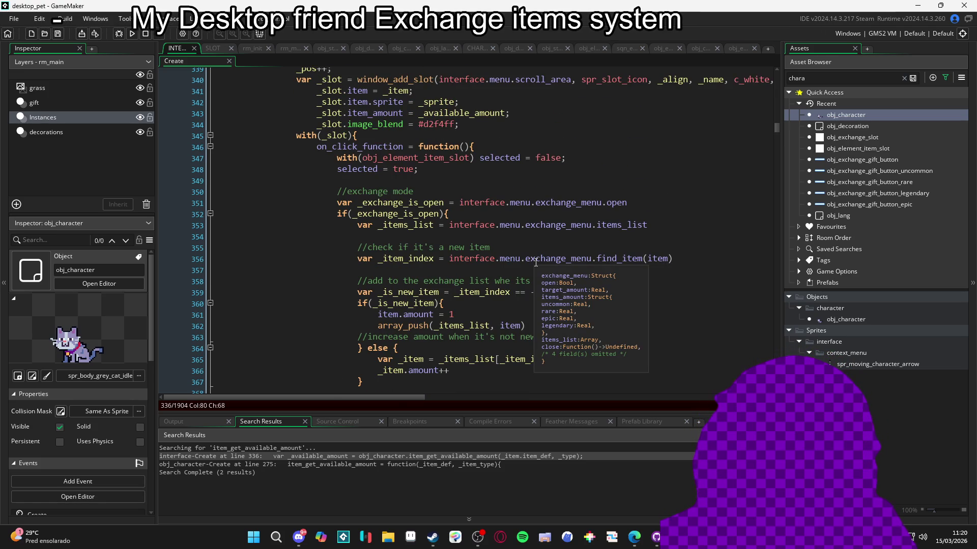
scroll(509, 285, down, 2)
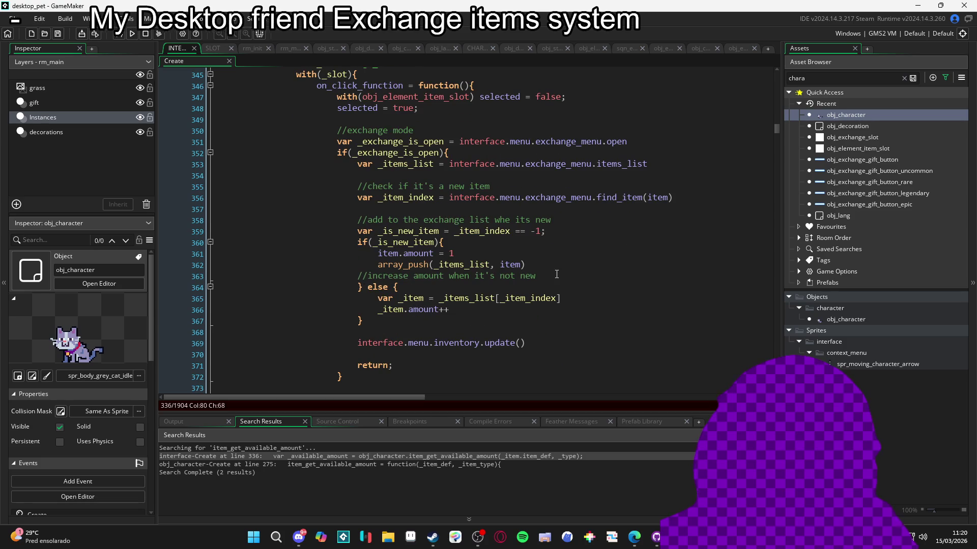
scroll(564, 274, up, 2)
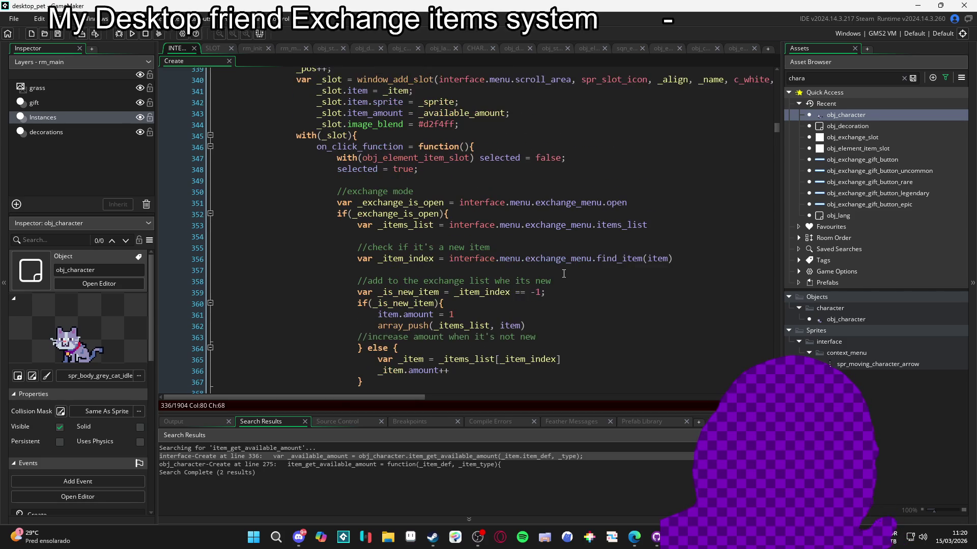
scroll(564, 274, down, 3)
scroll(564, 274, down, 1)
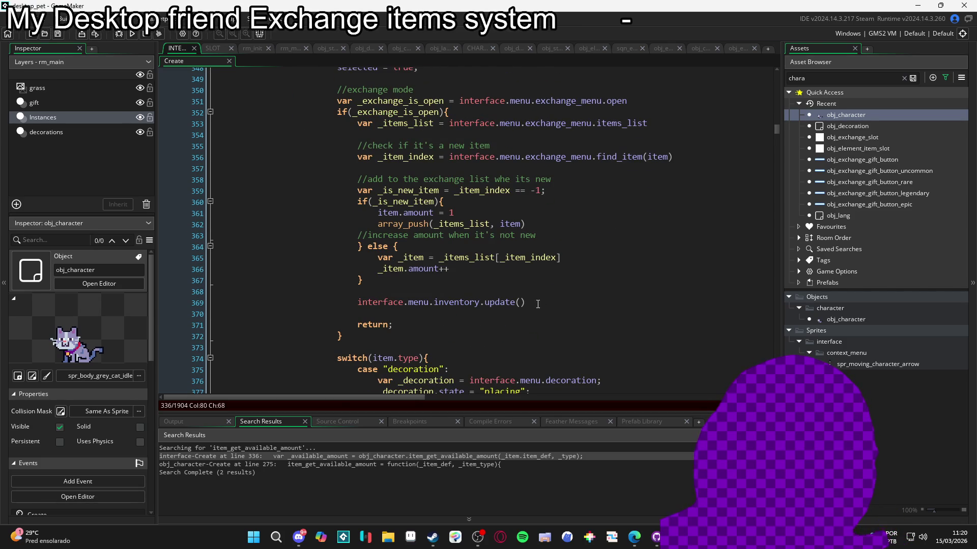
drag(527, 306, 414, 321)
key(Up)
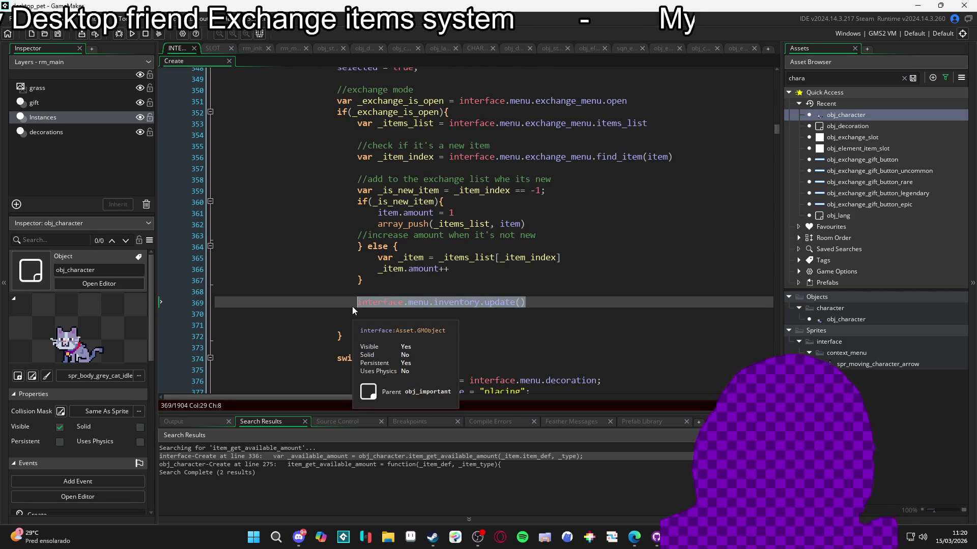
Scroll through the remaining exchange code, then bring up the obj_character object editor
scroll(359, 307, up, 5)
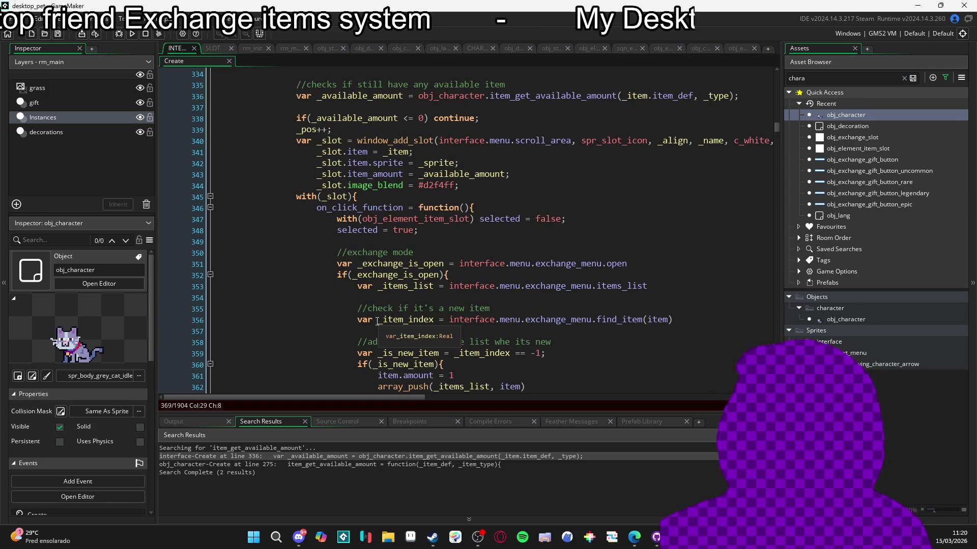
scroll(377, 322, up, 3)
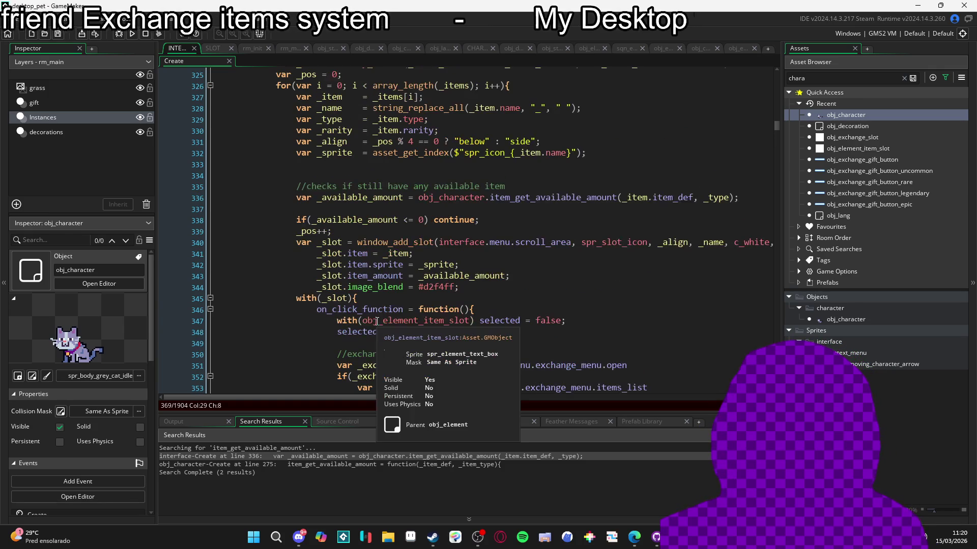
scroll(377, 321, up, 3)
scroll(379, 324, down, 6)
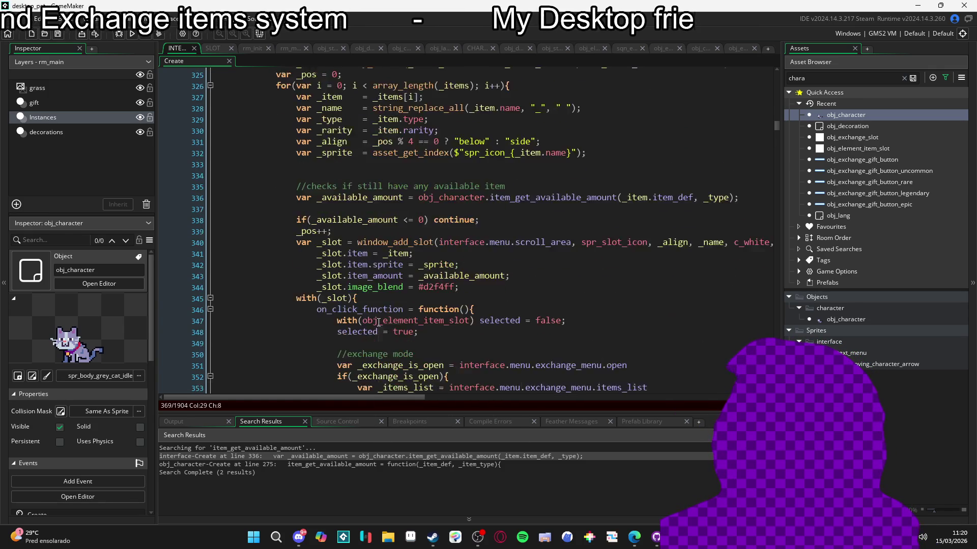
scroll(379, 324, down, 5)
scroll(379, 324, up, 3)
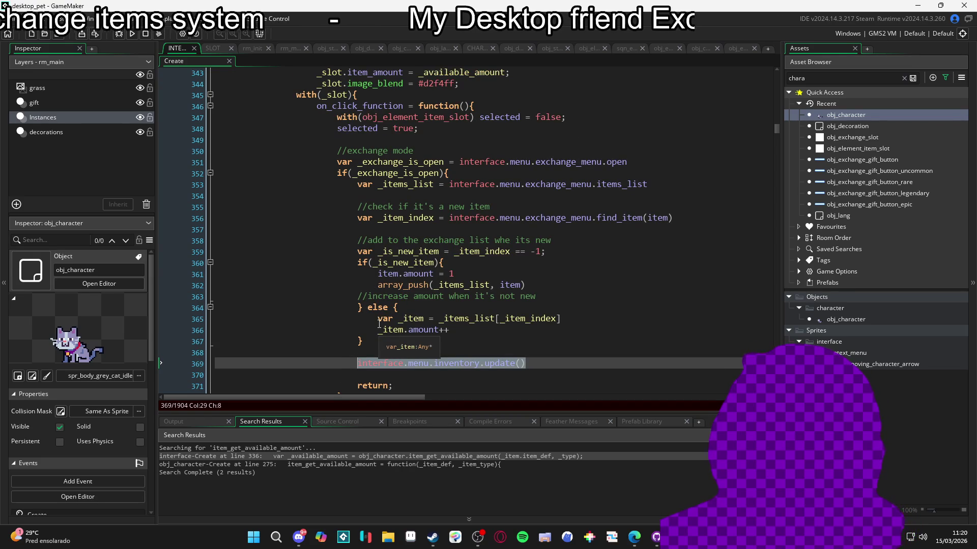
scroll(379, 324, up, 3)
scroll(381, 325, down, 1)
scroll(384, 326, up, 2)
scroll(385, 326, down, 4)
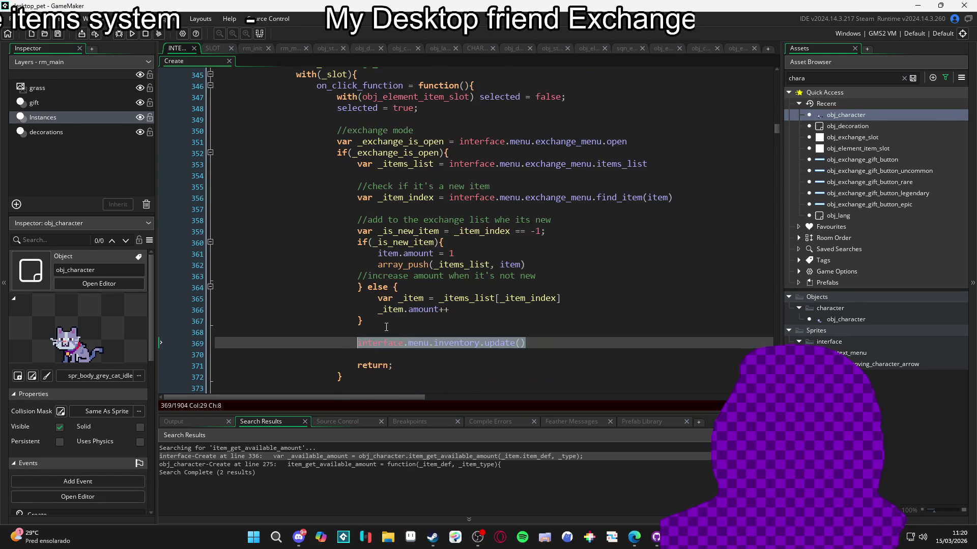
scroll(389, 328, up, 1)
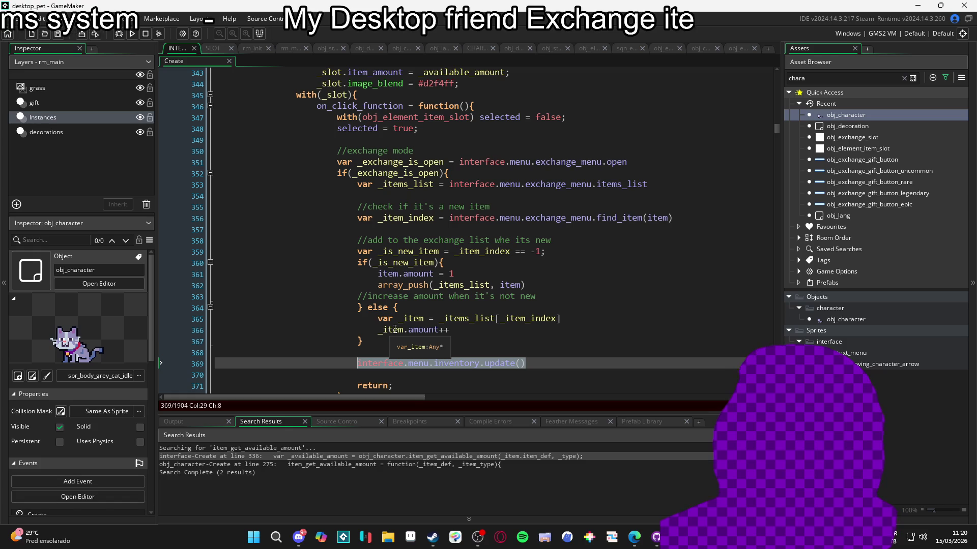
scroll(406, 336, down, 2)
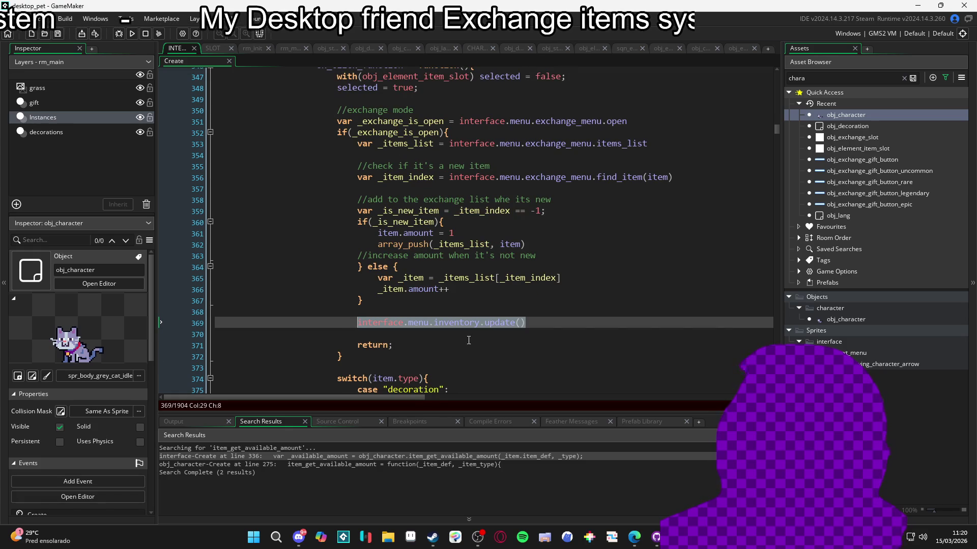
scroll(470, 340, up, 6)
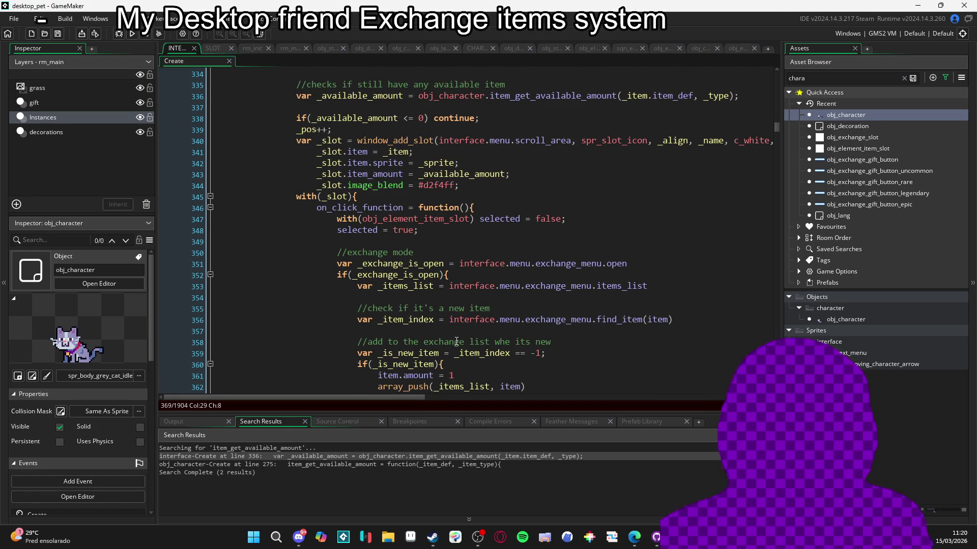
double_click(899, 114)
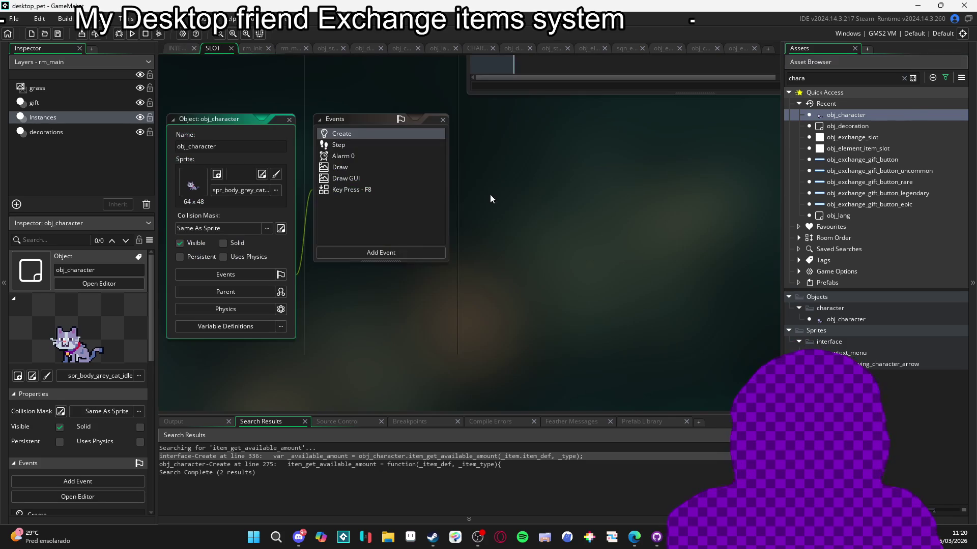
Add show_message(_item) after the exchange list comment in obj_character's Create event and run with F5
double_click(335, 135)
scroll(415, 216, up, 2)
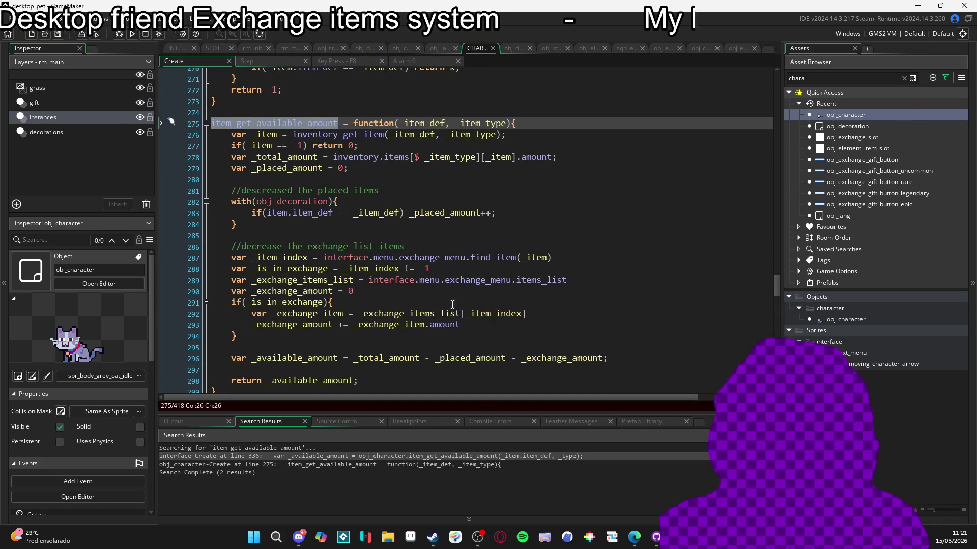
click(509, 249)
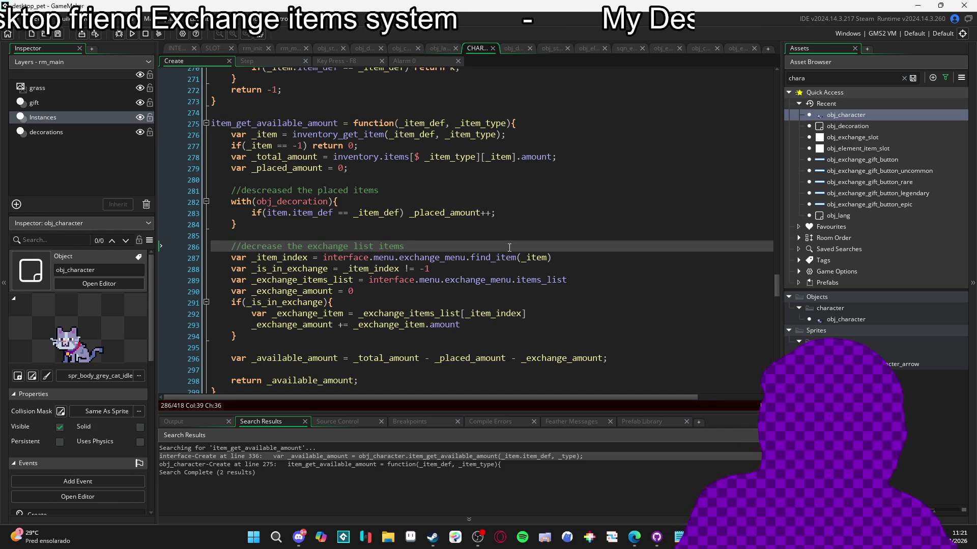
key(Return)
text(SHOW)
key(BackSpace)
key(BackSpace)
key(BackSpace)
text(show)
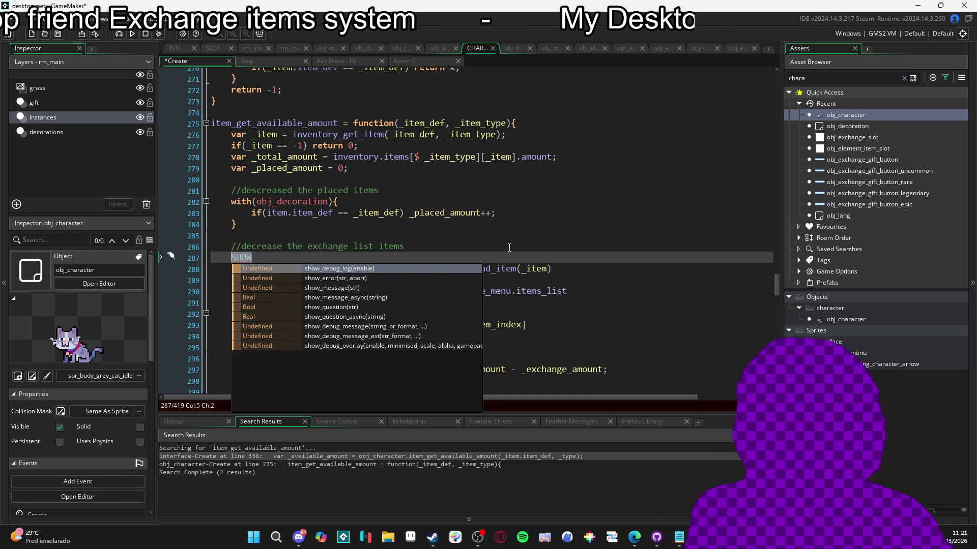
text(_mess)
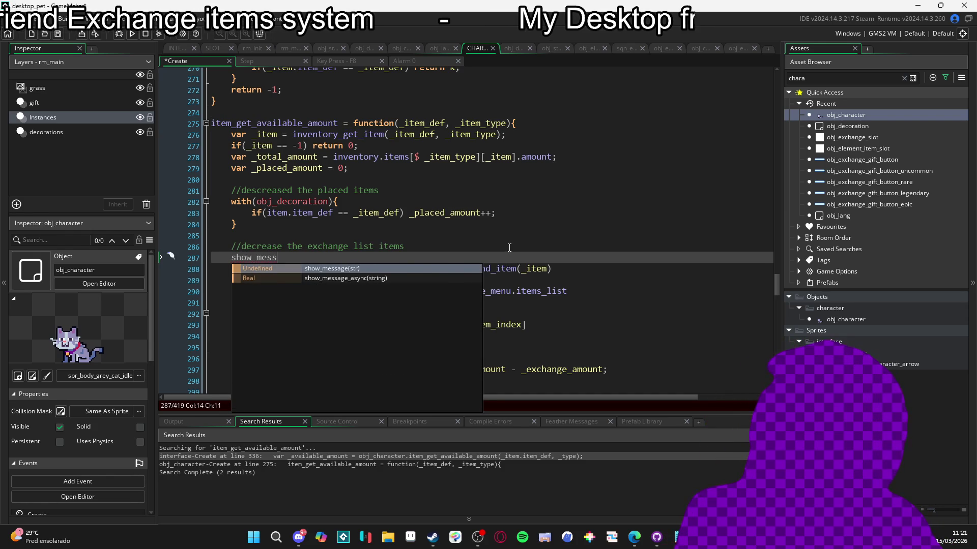
key(Return)
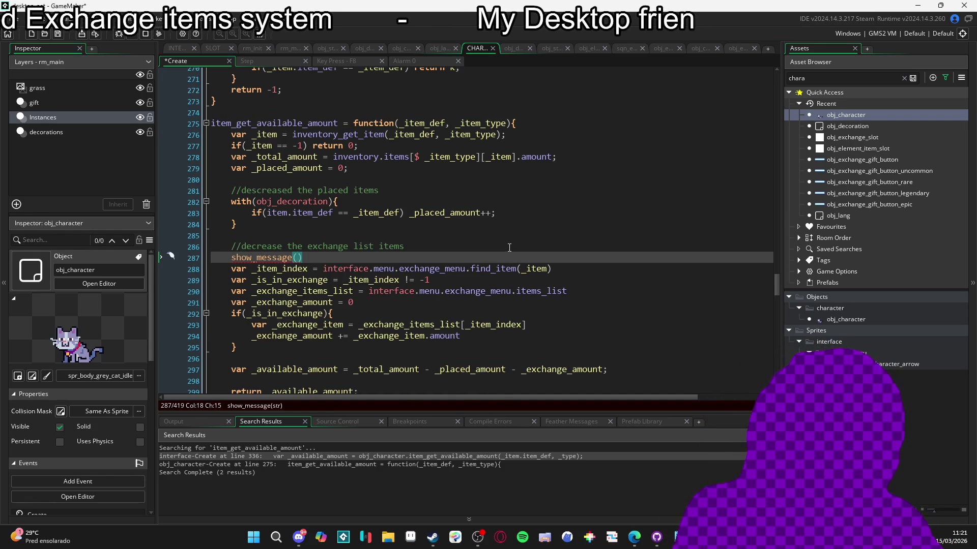
text(_item)
key(F5)
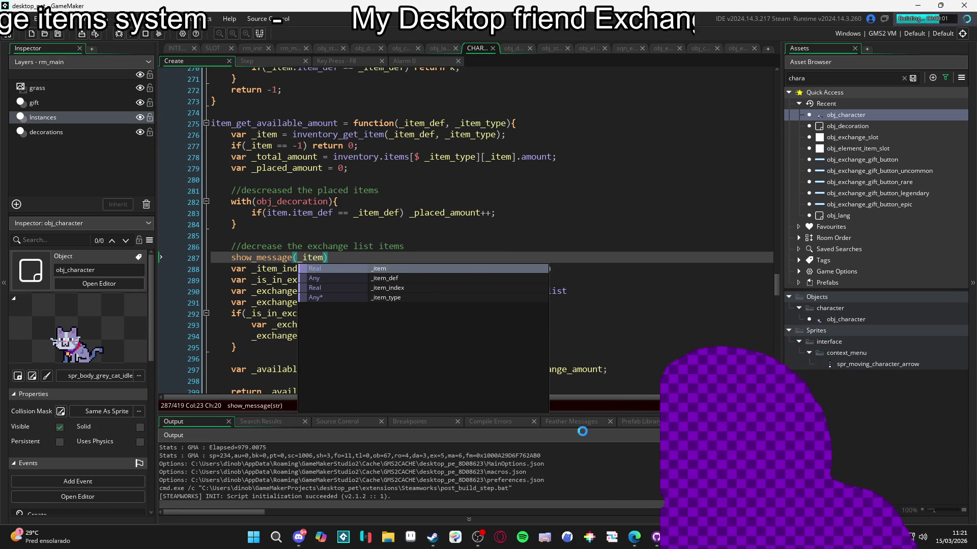
In the game, open Inventário, dismiss the debug messages, and click the blue ghost item to reproduce the crash
click(542, 463)
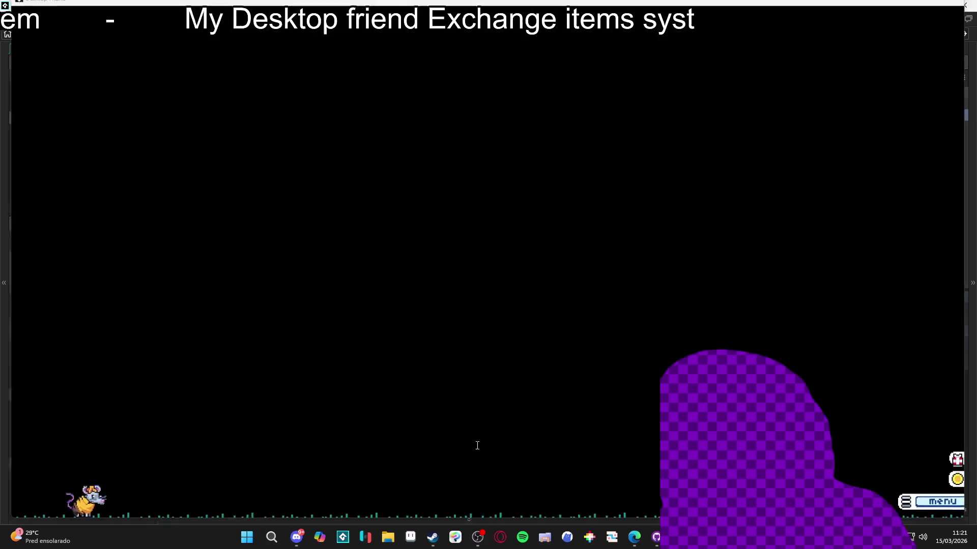
click(663, 255)
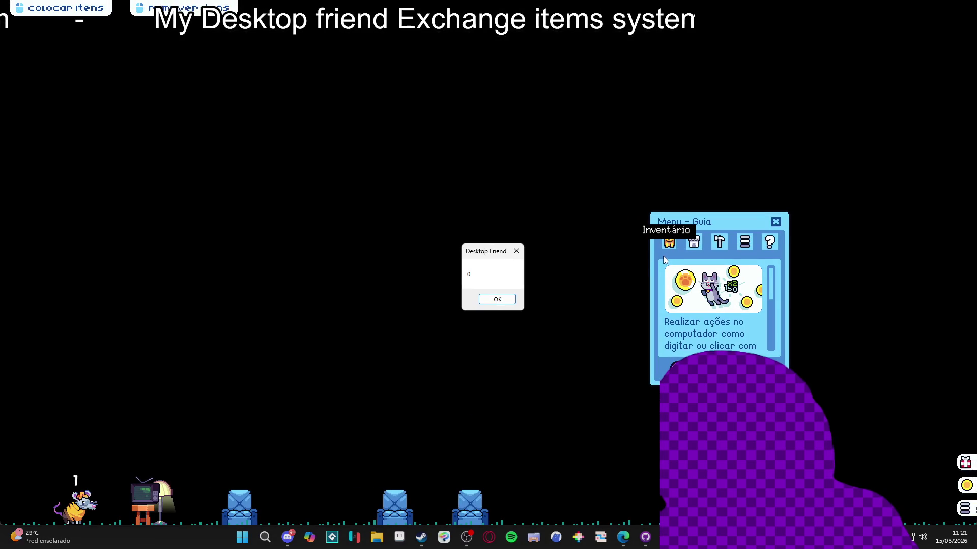
click(502, 300)
click(501, 300)
click(502, 300)
click(501, 300)
click(502, 300)
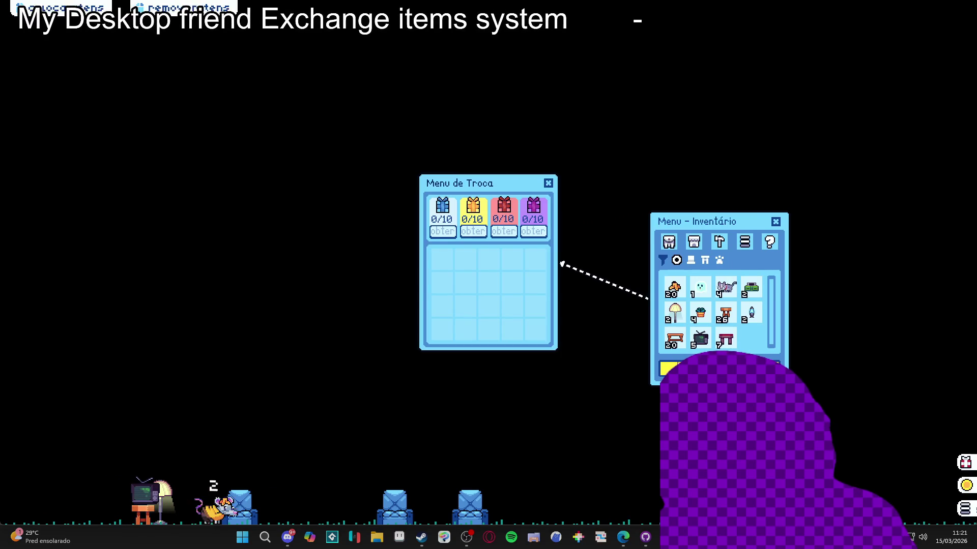
click(702, 289)
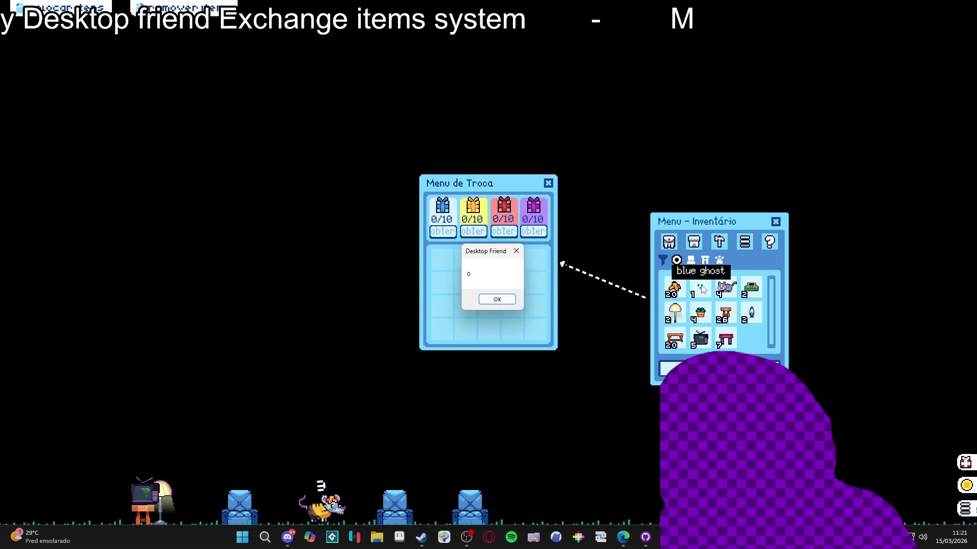
click(507, 297)
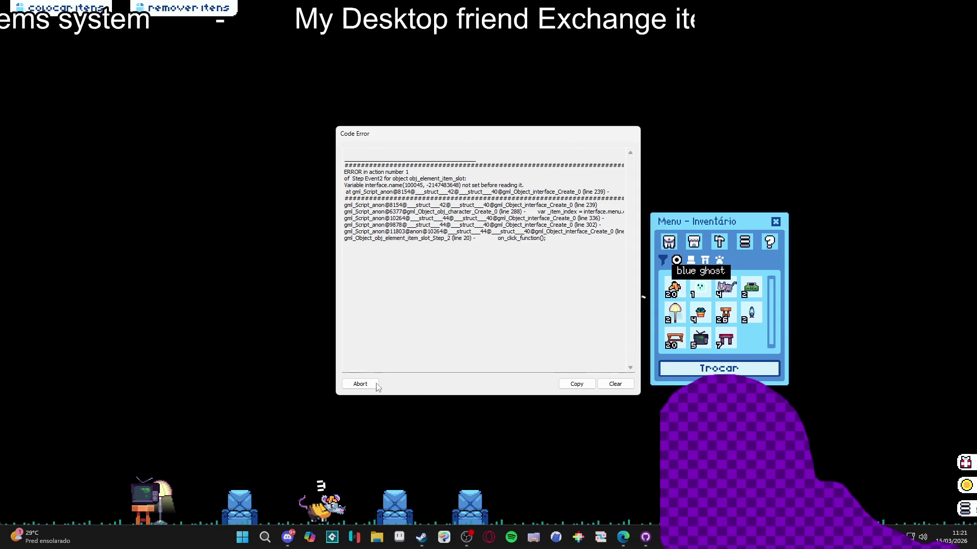
Abort the crashed game and select the show_message(_item) debug line at line 287
click(360, 384)
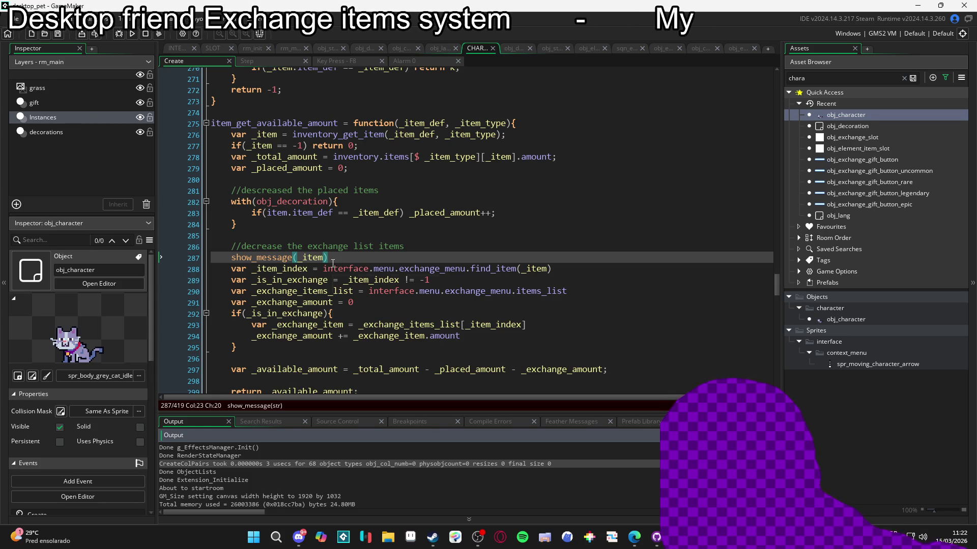
text(show_message(_item))
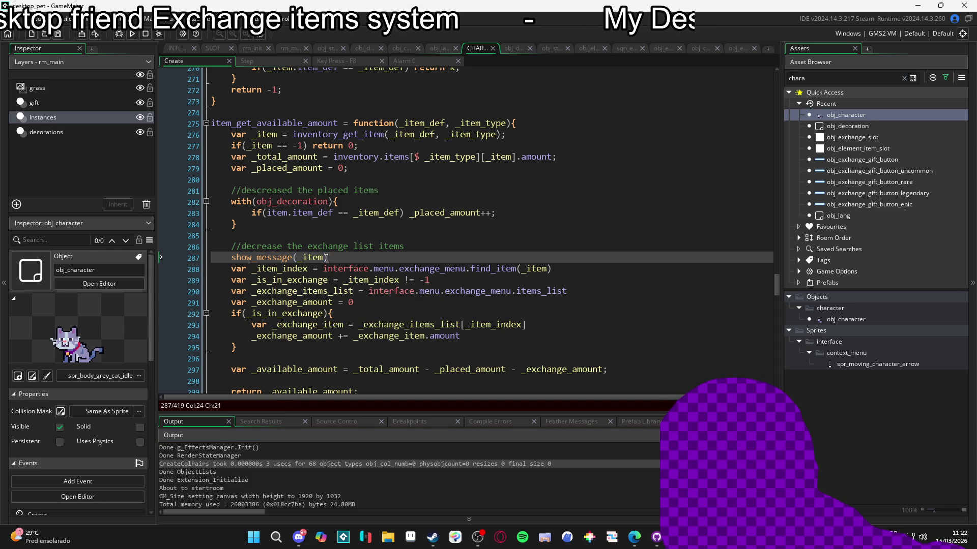
drag(326, 258, 230, 261)
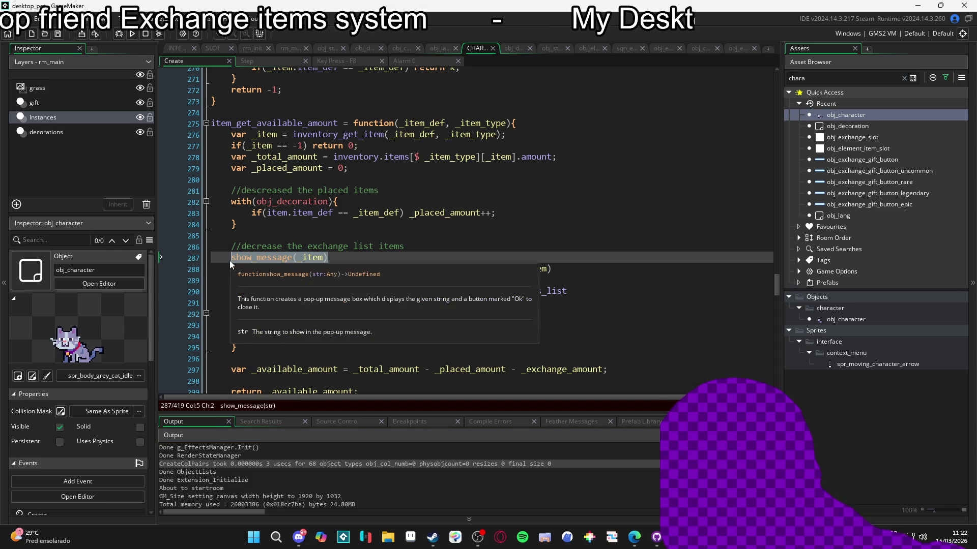
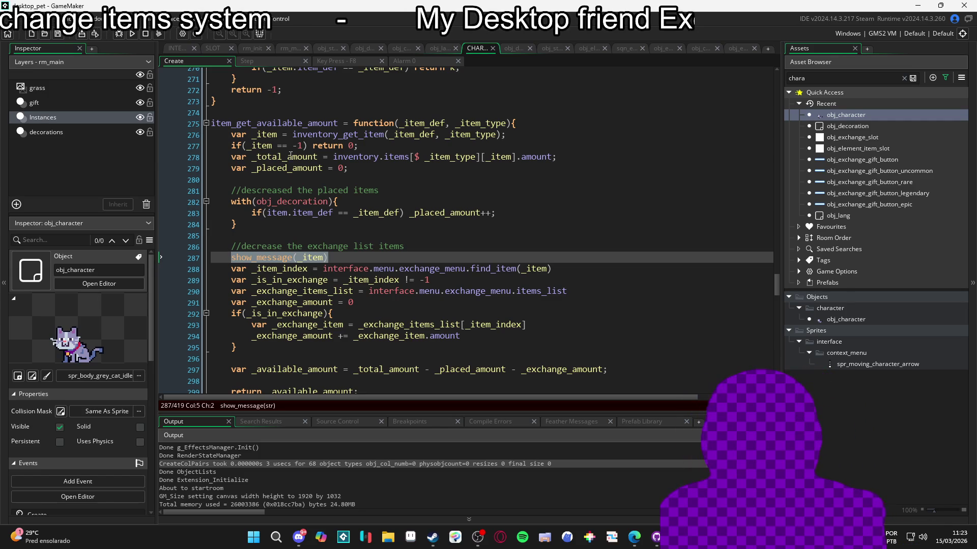
Rename the inventory lookup variable _item to _item_index on all three lines where it appears
click(277, 135)
text(_i)
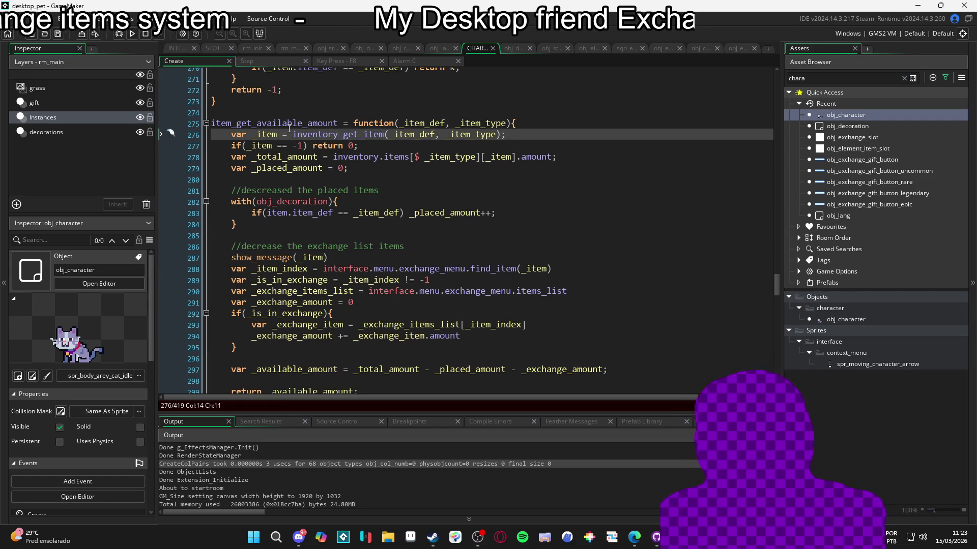
text(ndex)
key(ctrl+shift+Left)
key(Down)
key(Down)
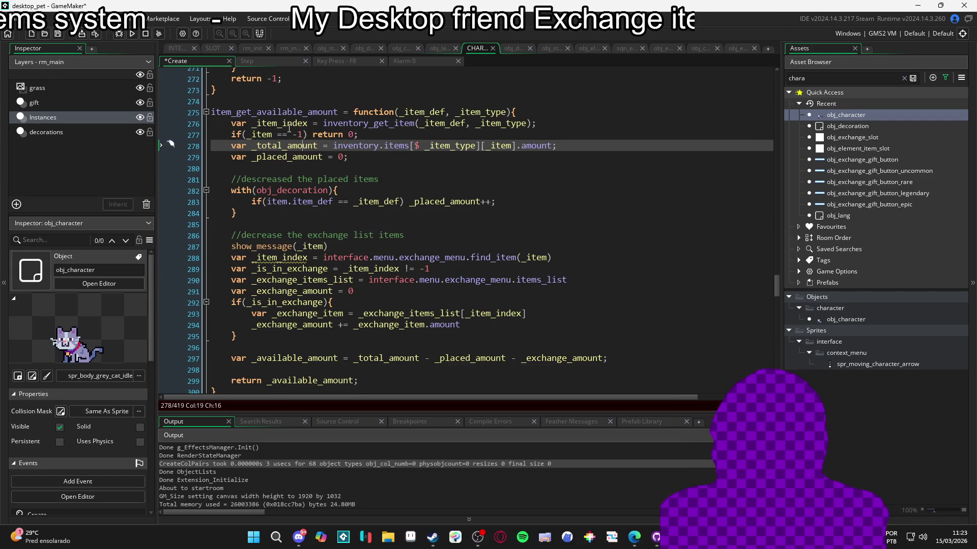
key(ctrl+Right)
key(ctrl+Right)
key(ctrl+Right)
key(ctrl+Right)
key(ctrl+Right)
key(ctrl+Right)
text(_index)
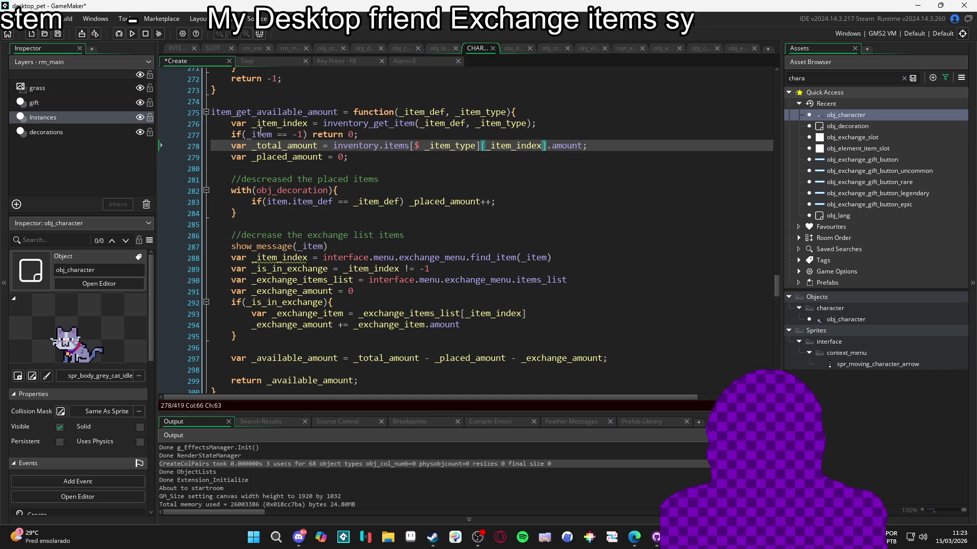
click(273, 134)
text(_index)
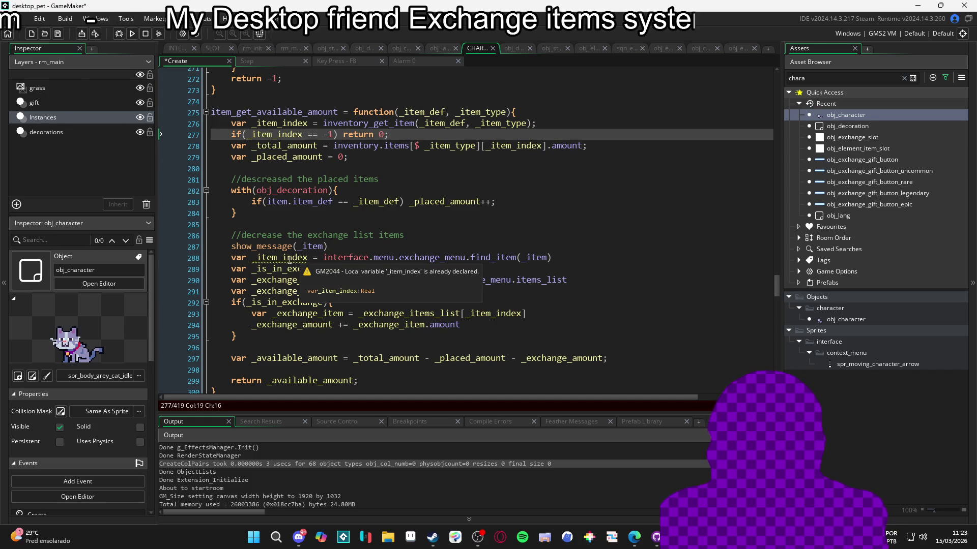
Store the find_item result in a new variable named _item_exchange_index
click(282, 257)
text(exchange = _)
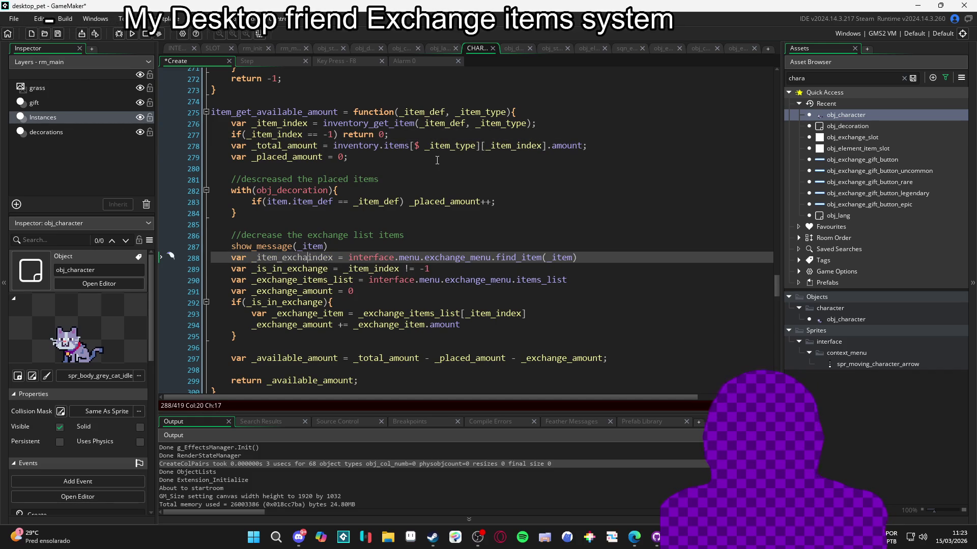
key(Down)
key(Up)
key(ctrl+Left)
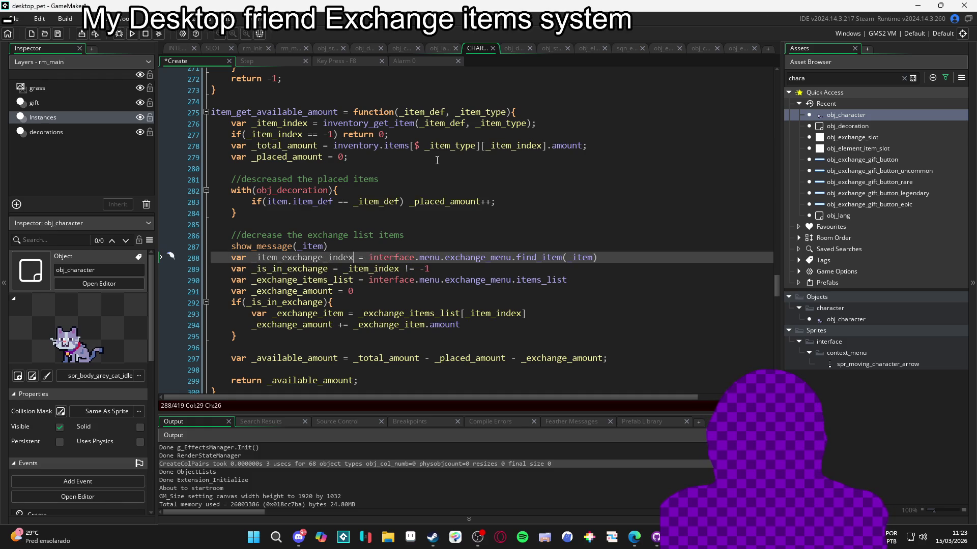
key(ctrl+Right)
key(ctrl+Right)
key(ctrl+Right)
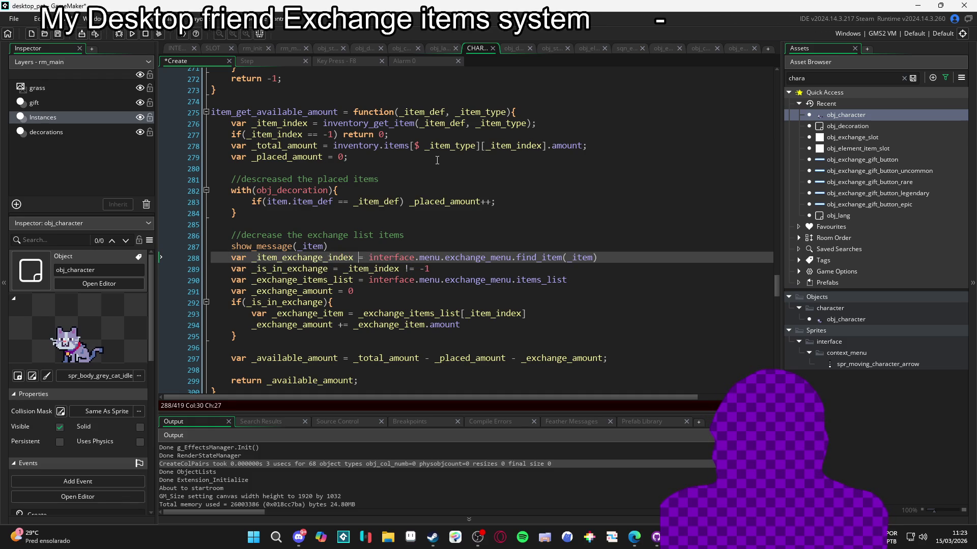
key(ctrl+Right)
key(ctrl+Right)
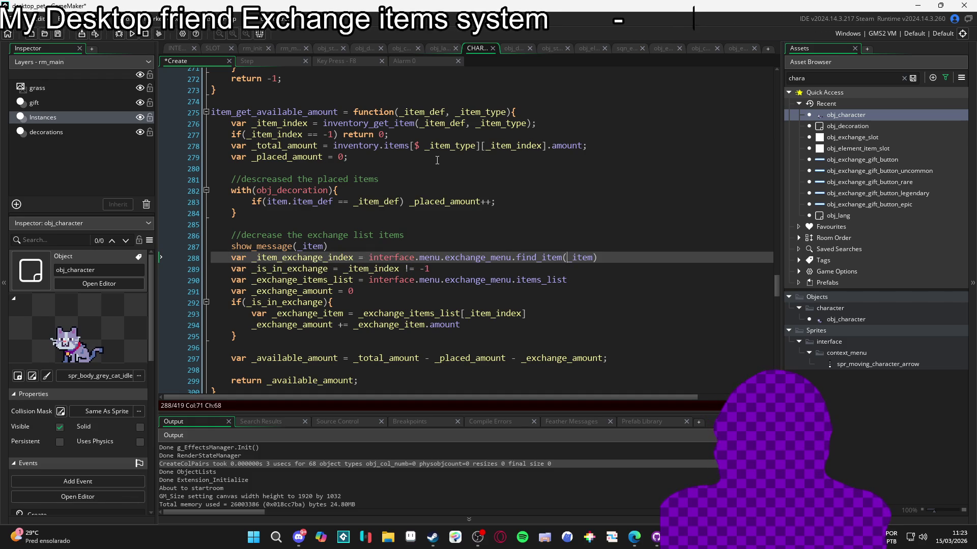
key(Up)
key(Up)
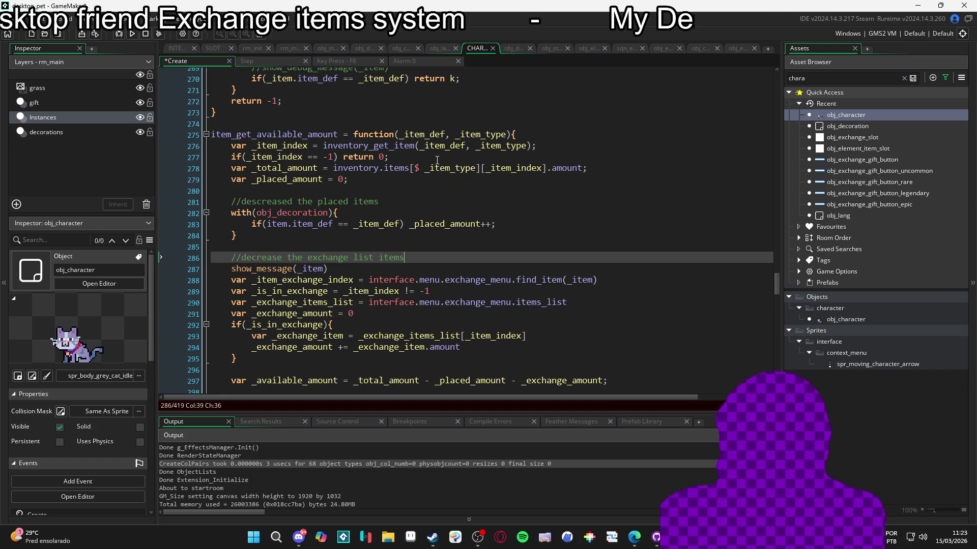
Add a new line 'var _item =' above the _total_amount declaration
key(Up)
key(Up)
key(Up)
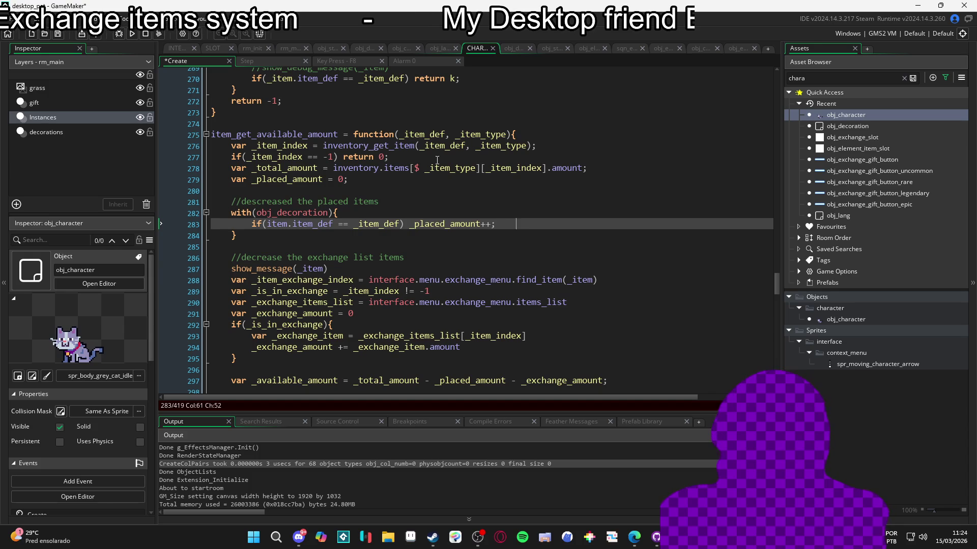
key(Down)
key(Down)
key(Down)
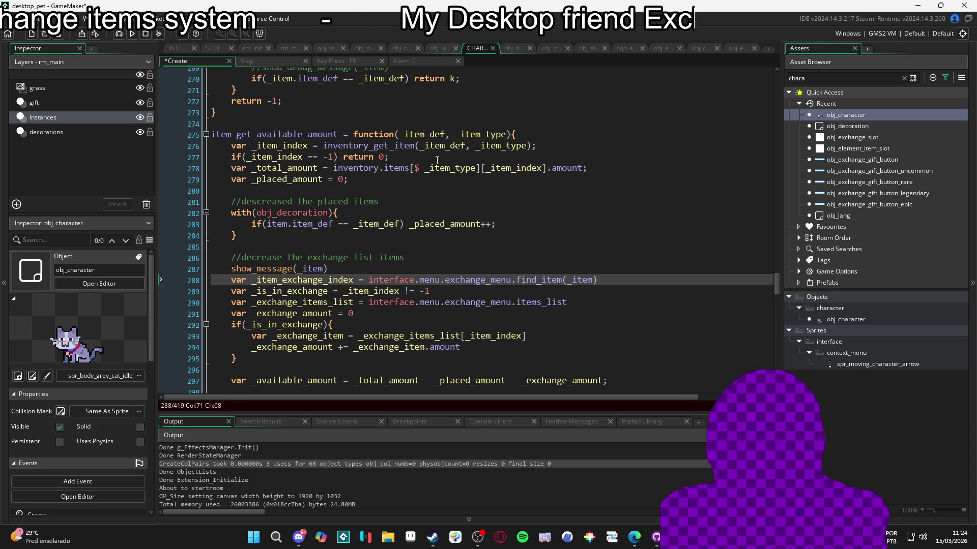
key(Up)
key(Up)
key(Up)
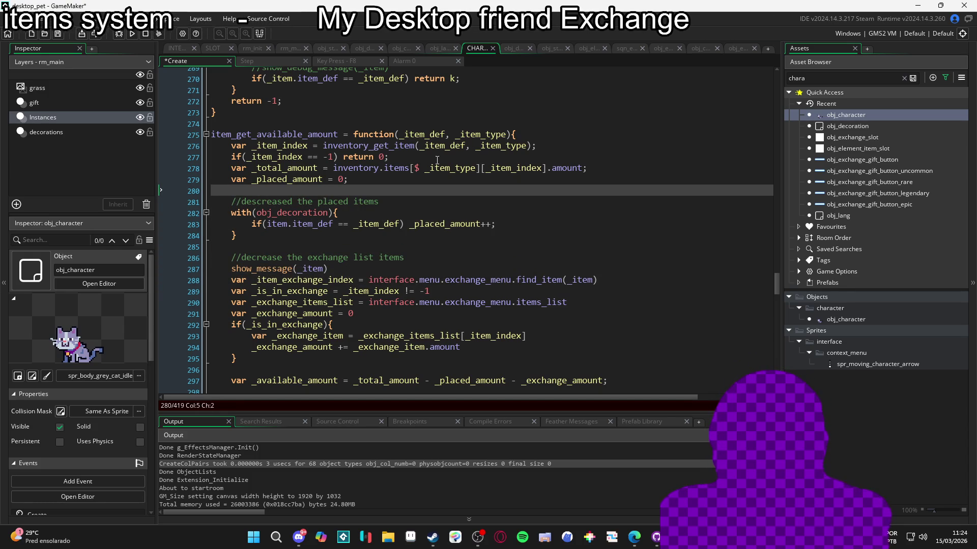
key(Up)
key(Home)
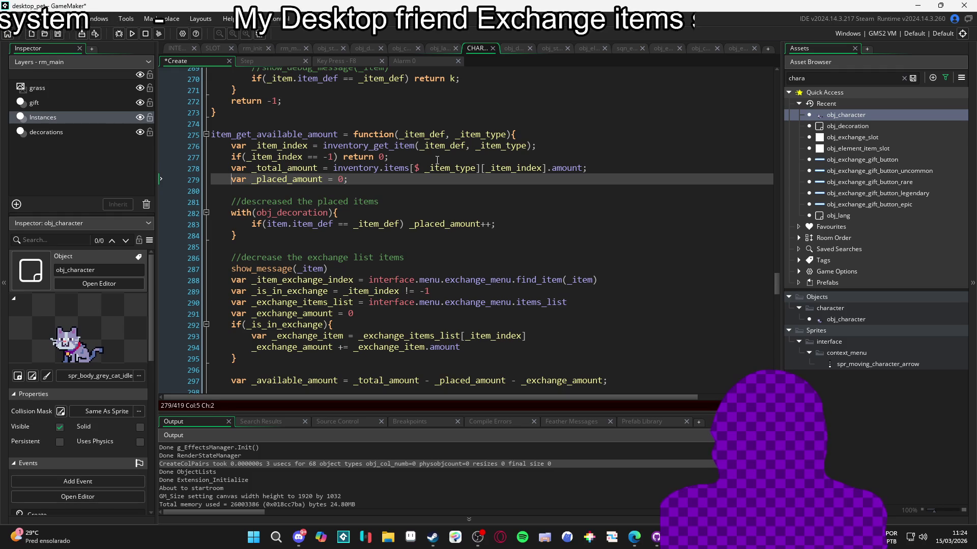
key(Up)
key(Return)
key(Up)
text(var _item =)
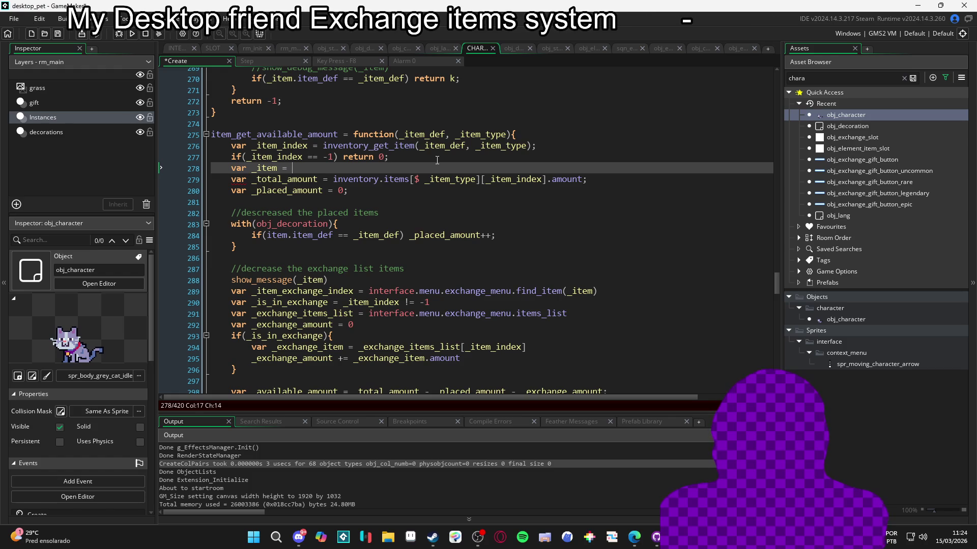
Complete the line as var _item = inventory.items[$ _item_type][_item_index]
key(Down)
key(ctrl+Right)
key(Right)
key(Right)
key(Right)
key(ctrl+shift+Right)
key(ctrl+shift+Right)
key(ctrl+shift+Right)
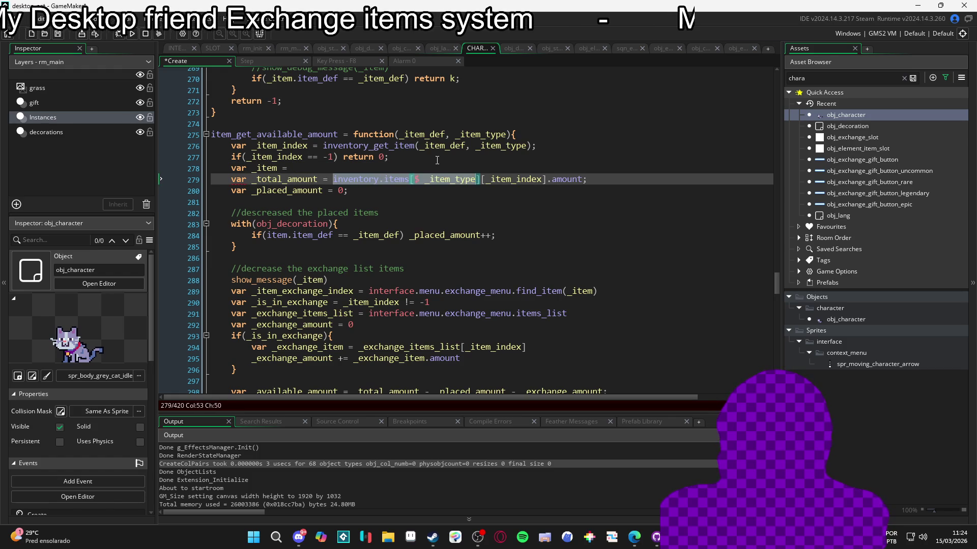
key(shift+Left)
key(ctrl+c)
key(Up)
key(ctrl+v)
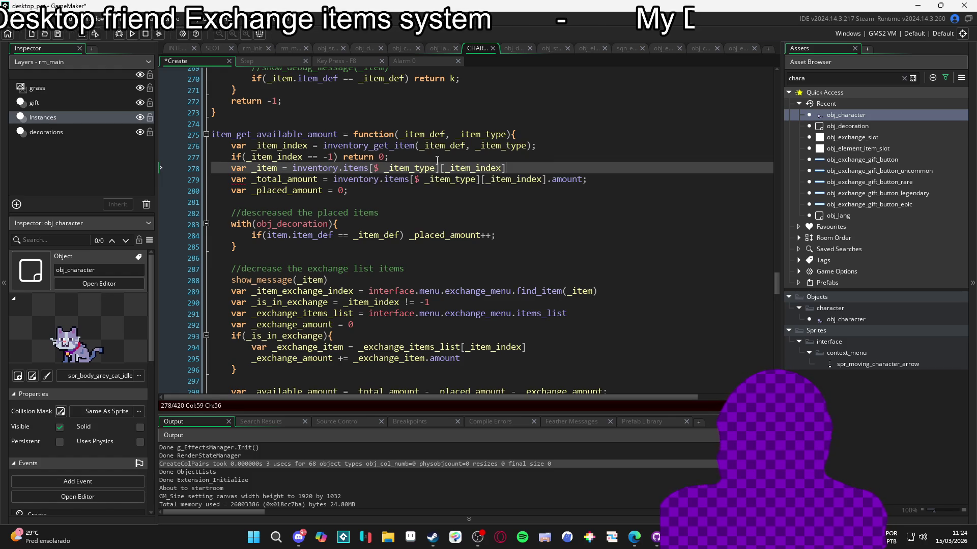
Replace the _total_amount expression with _item.amount
key(Down)
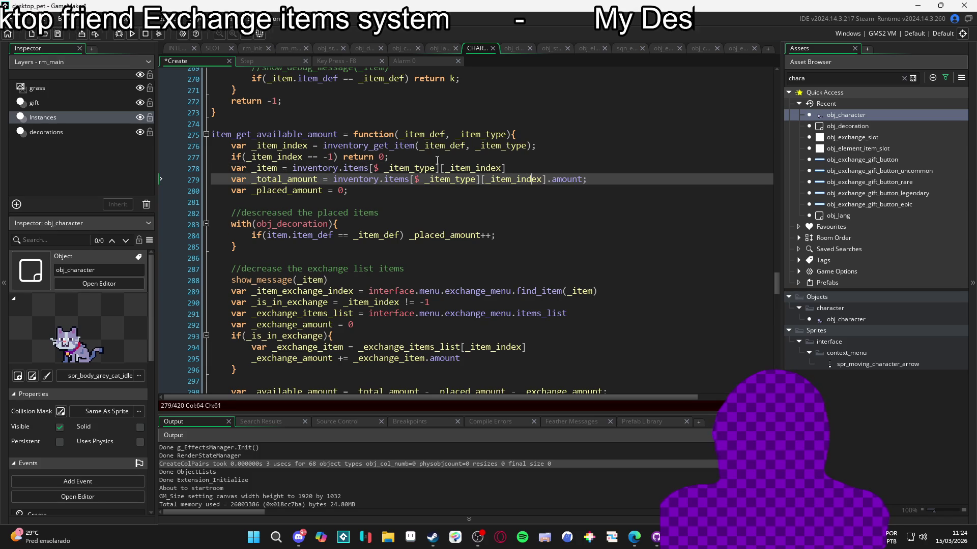
key(ctrl+Right)
key(ctrl+shift+Left)
key(ctrl+shift+Left)
key(ctrl+shift+Left)
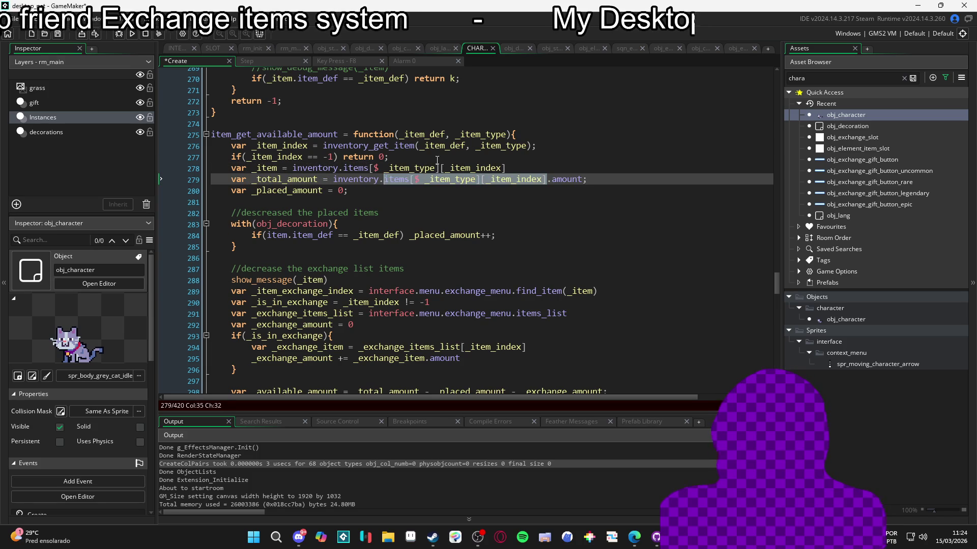
key(ctrl+shift+Left)
key(ctrl+shift+Left)
key(Right)
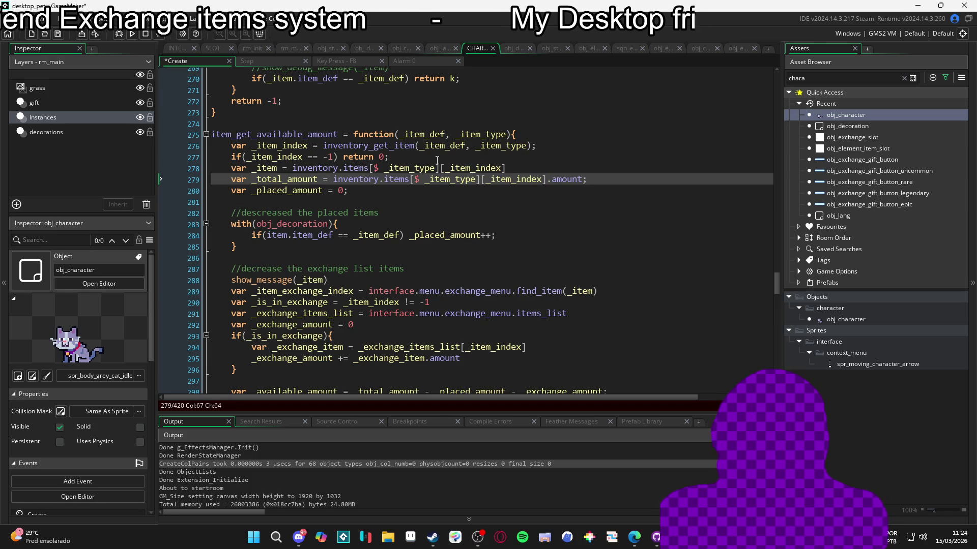
key(ctrl+shift+Left)
key(ctrl+shift+Left)
key(ctrl+shift+Left)
text(_item)
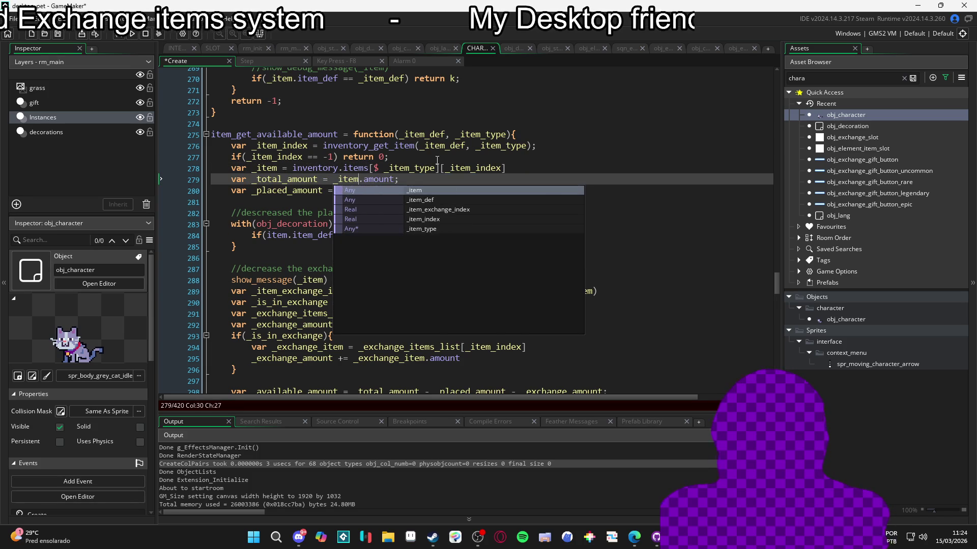
key(Escape)
key(Down)
key(Down)
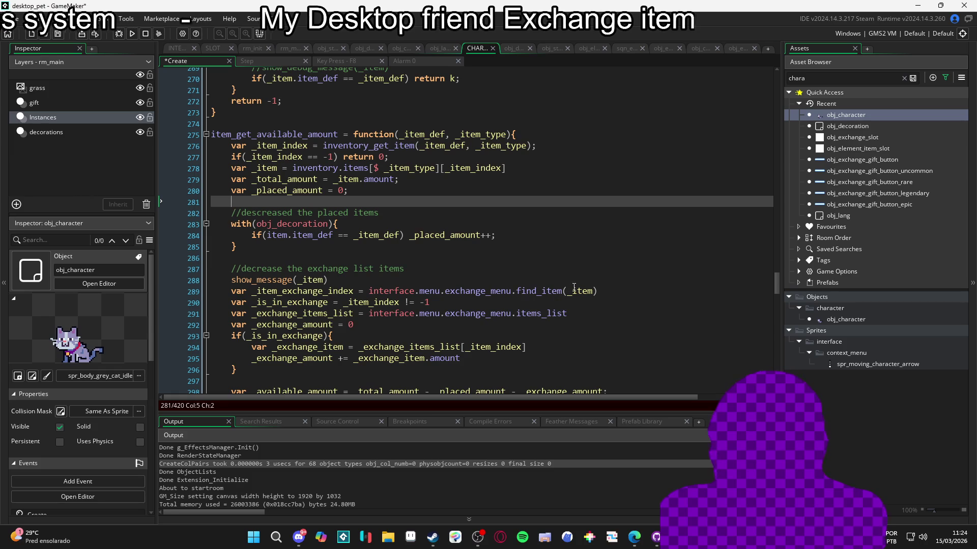
Save the obj_character Create event code
click(598, 292)
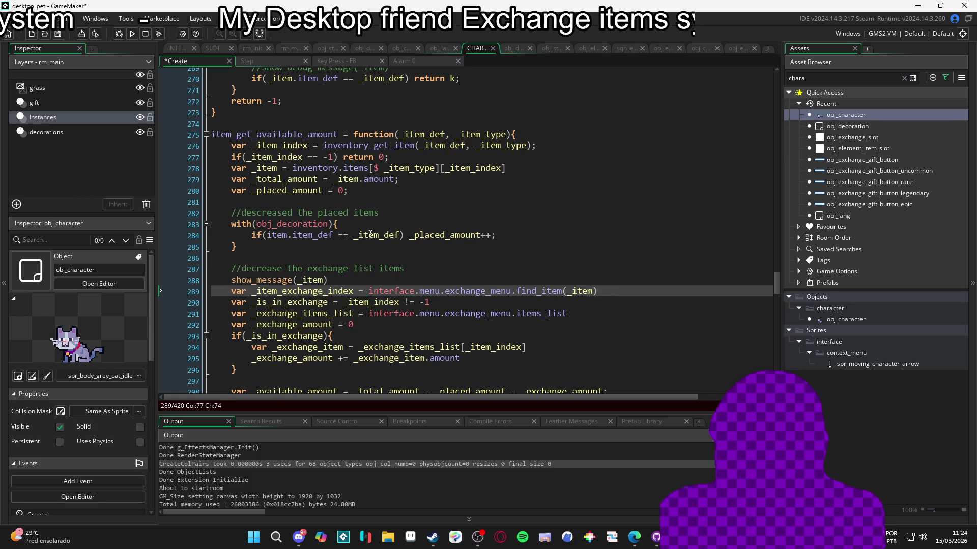
key(ctrl+s)
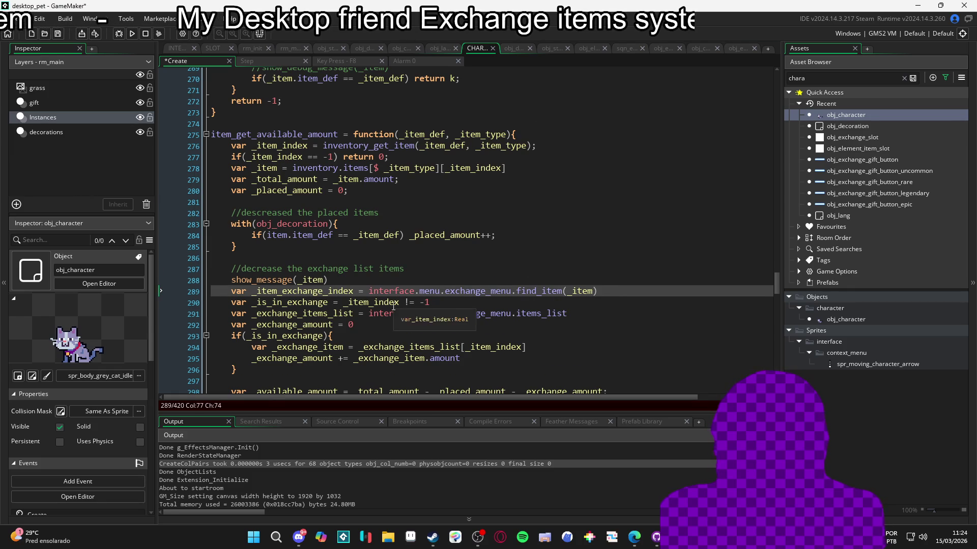
scroll(392, 311, down, 2)
click(394, 307)
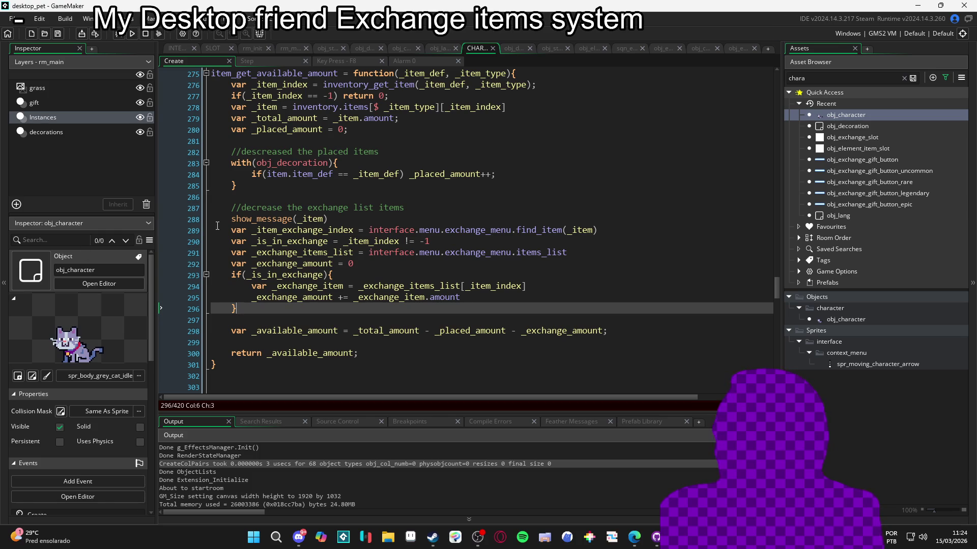
Comment out the show_message debug line, run the game, and open the Inventário
click(231, 219)
text(//)
key(F5)
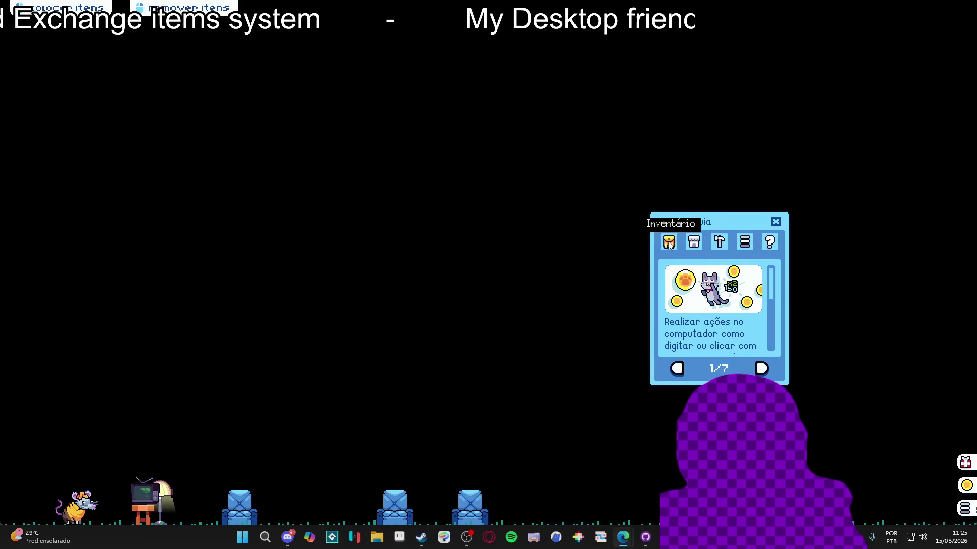
click(669, 243)
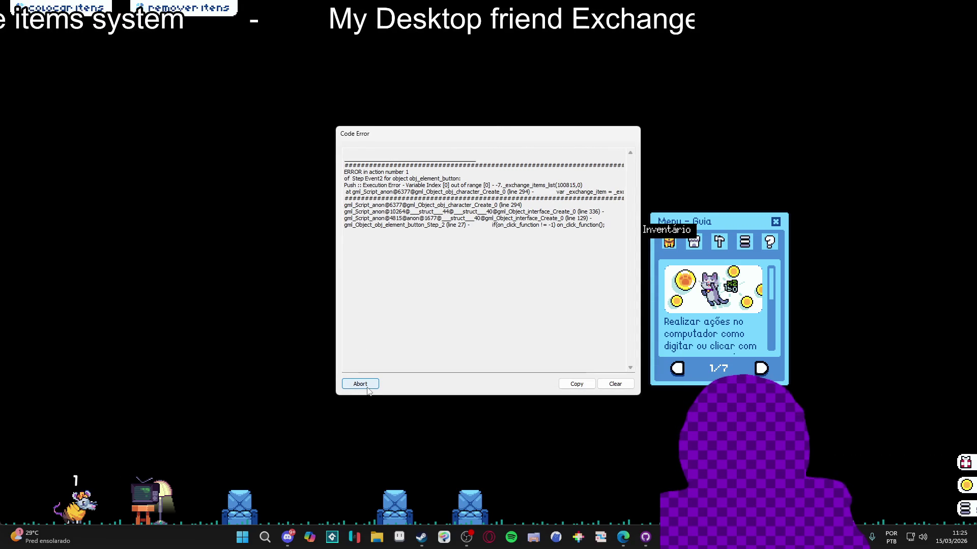
Abort the Code Error dialog to close the game
click(367, 388)
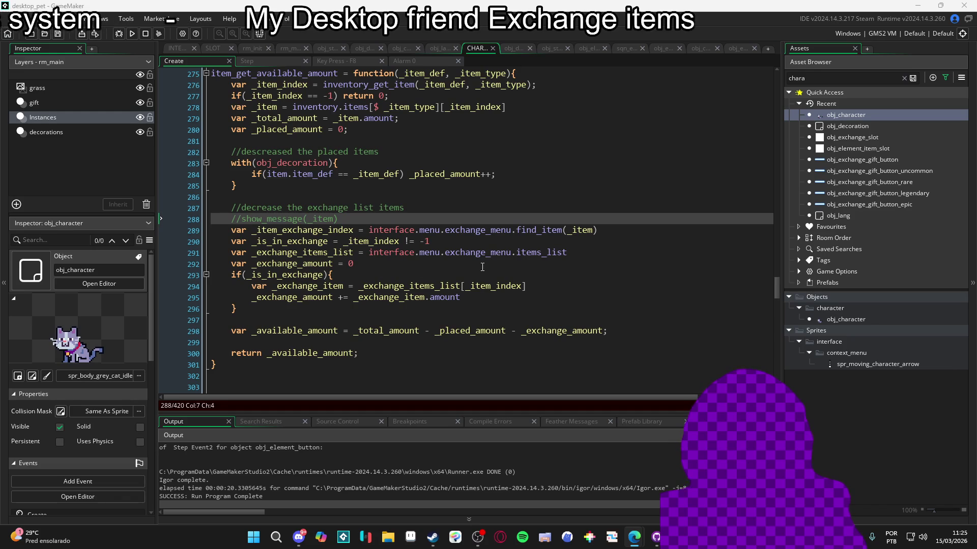
Replace _item_index with _item_exchange_index on line 294, then rebuild and run the game
click(320, 230)
double_click(320, 230)
key(ctrl+c)
double_click(505, 286)
key(ctrl+v)
key(F5)
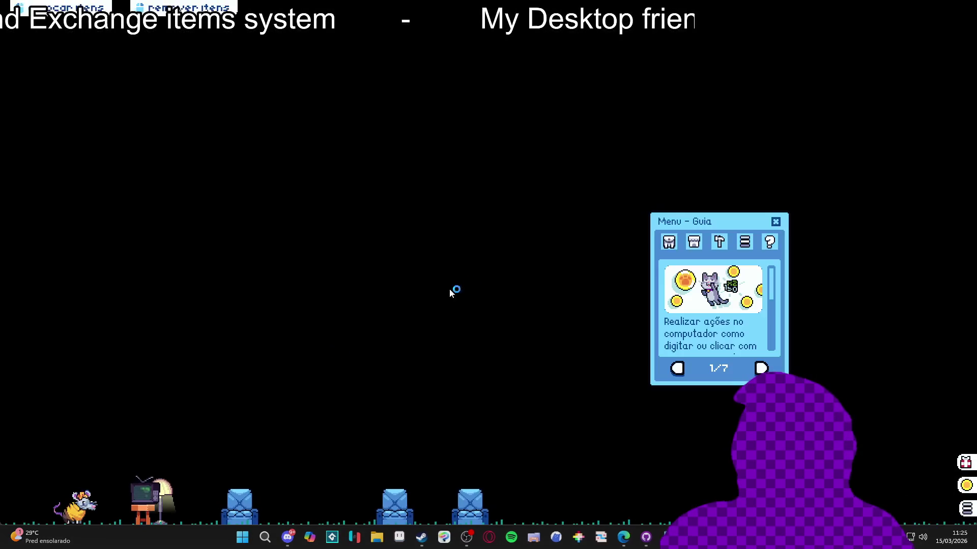
Open the inventory, hit the index -1 out-of-range error, and abort the run
click(662, 243)
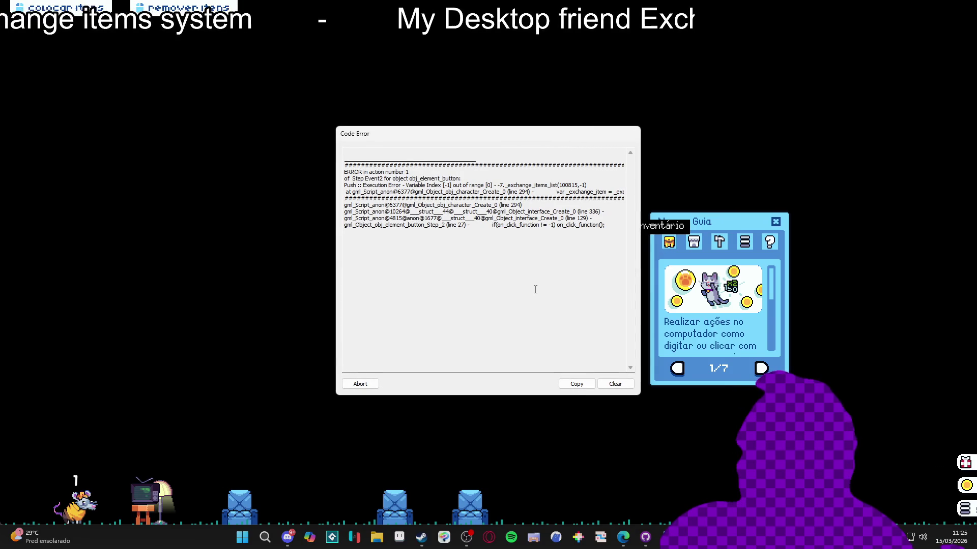
click(371, 385)
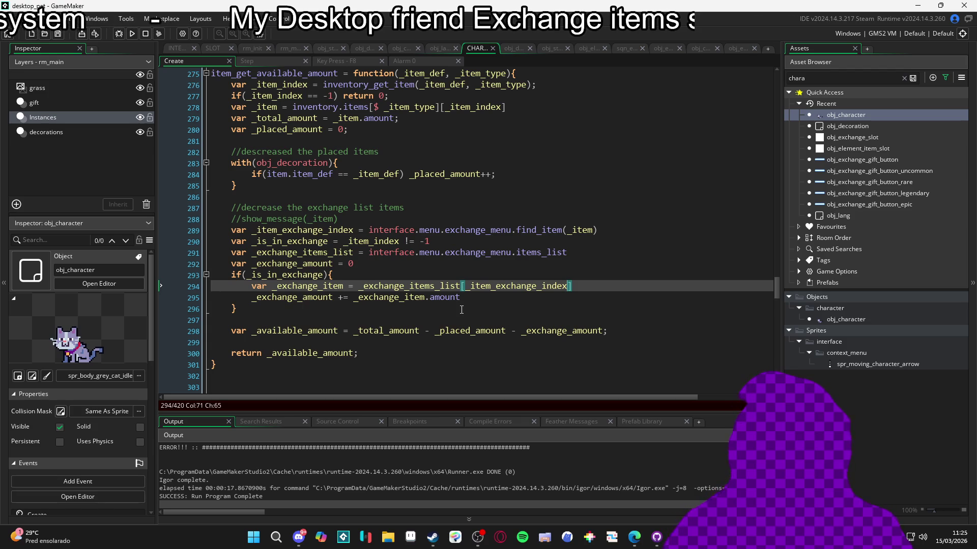
Highlight the uses of _item_exchange_index, go to line 293, and relaunch the game
double_click(333, 230)
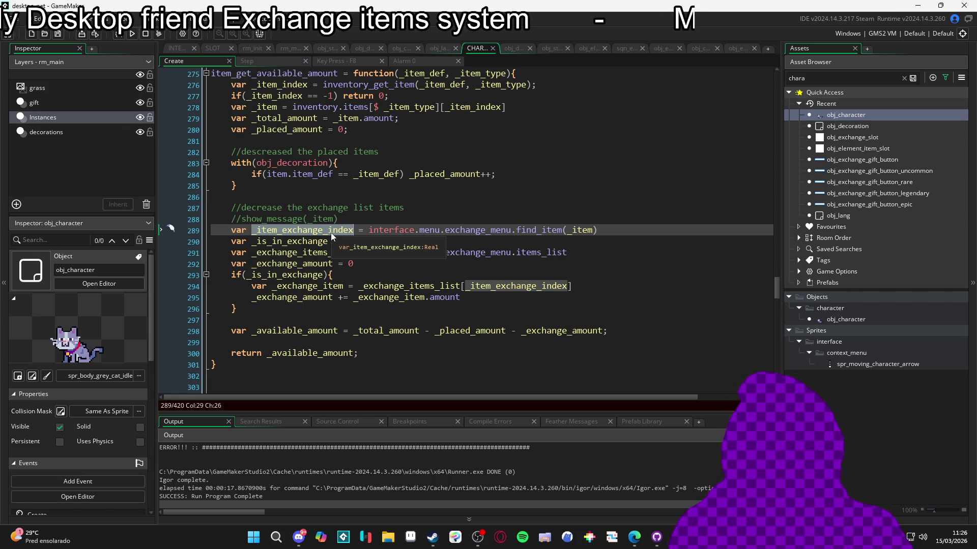
scroll(331, 233, up, 1)
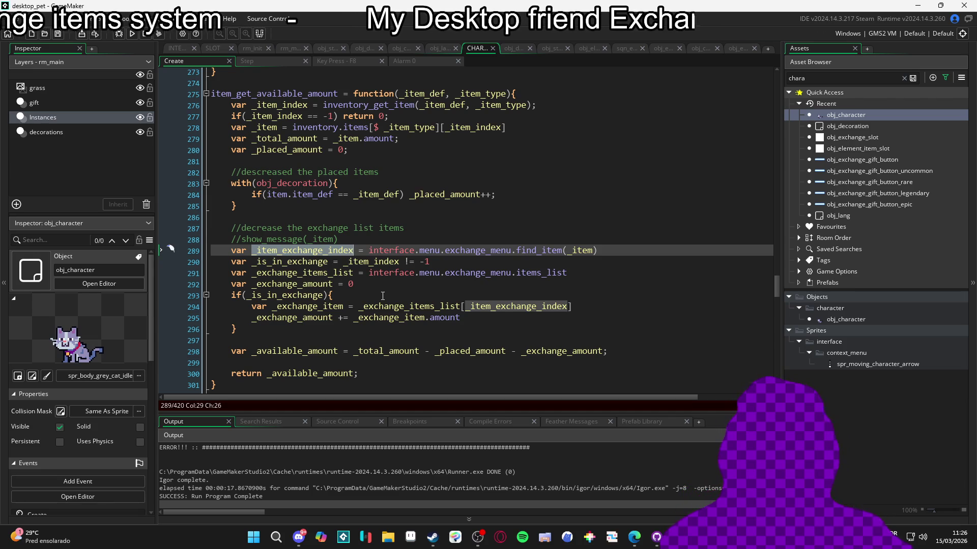
click(382, 295)
key(F5)
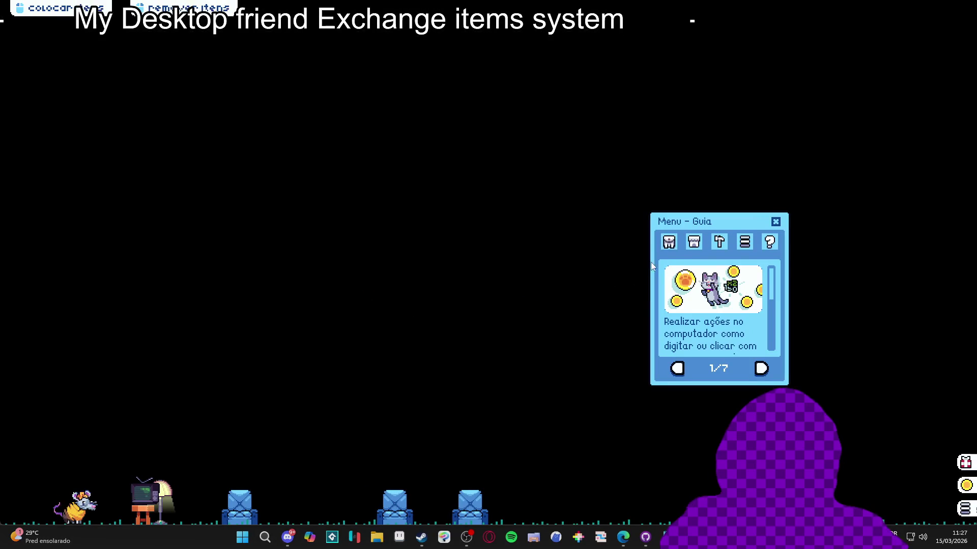
Open the Inventário, inspect the index -1 error text, and abort the game
click(670, 249)
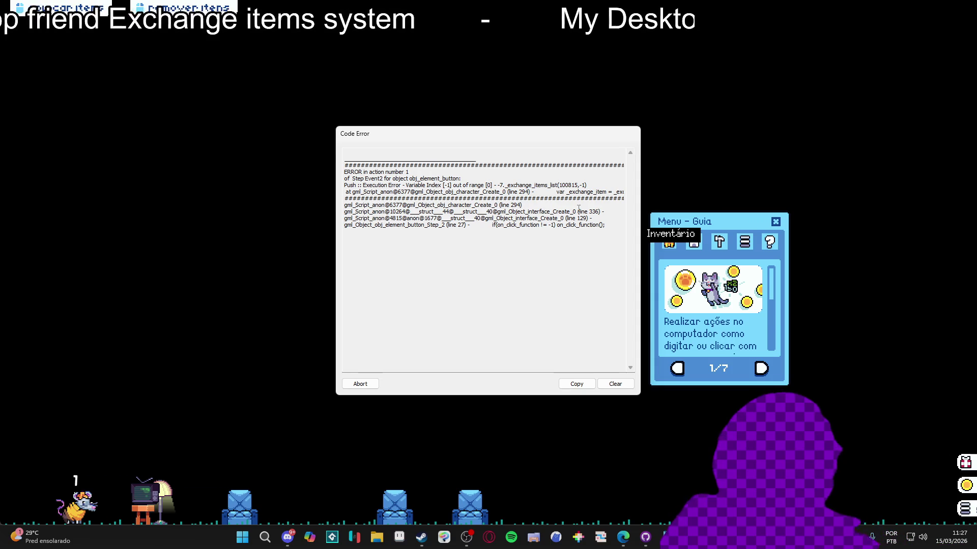
double_click(584, 185)
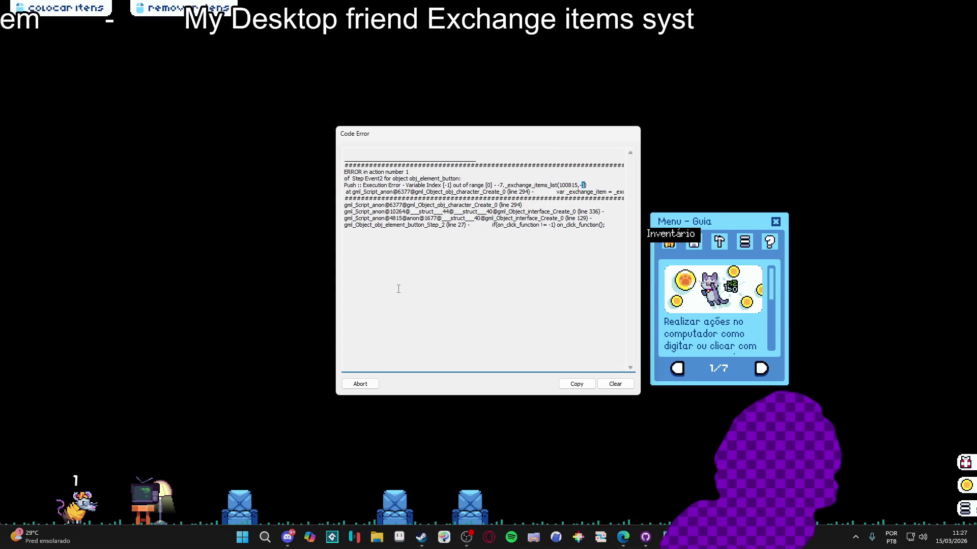
click(361, 391)
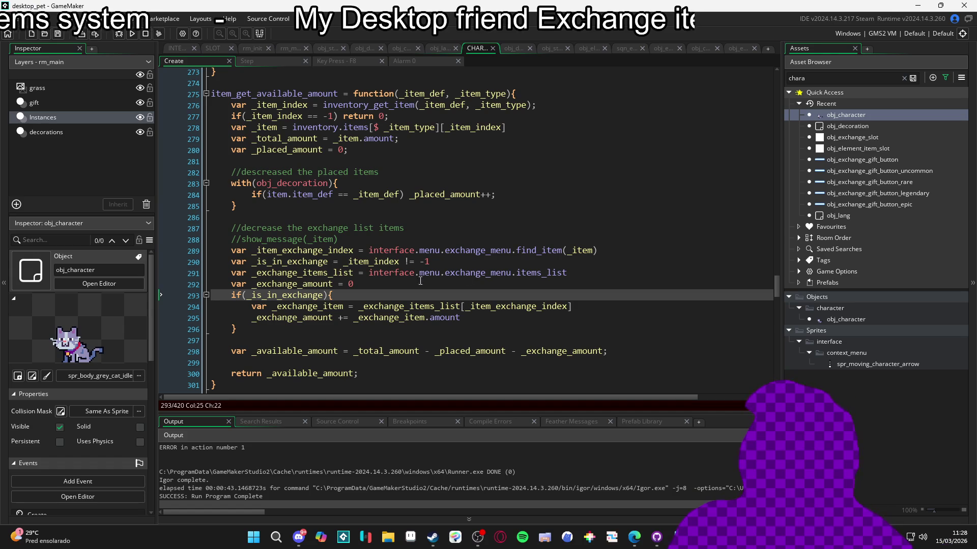
Align the = on lines 290 and 292 and the += on line 295 with the lines above
click(338, 261)
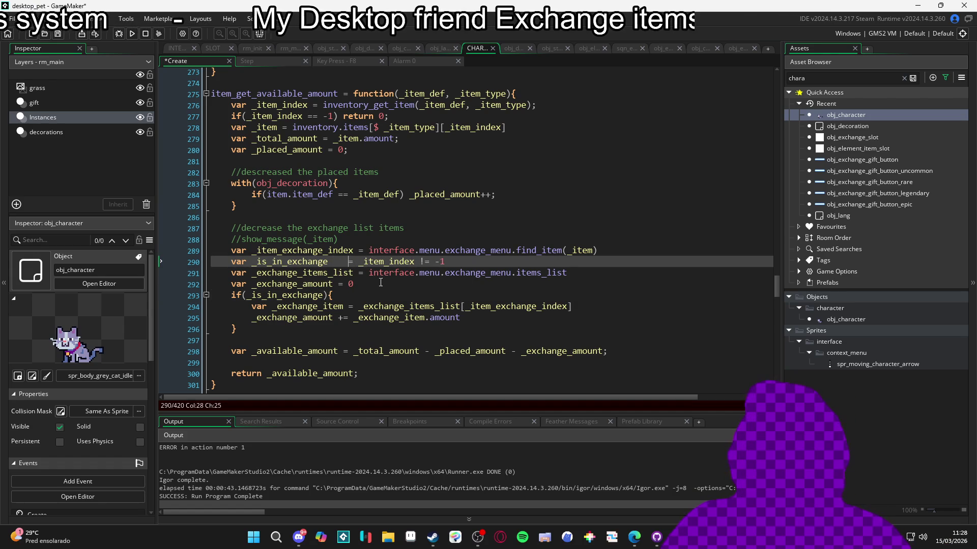
click(343, 283)
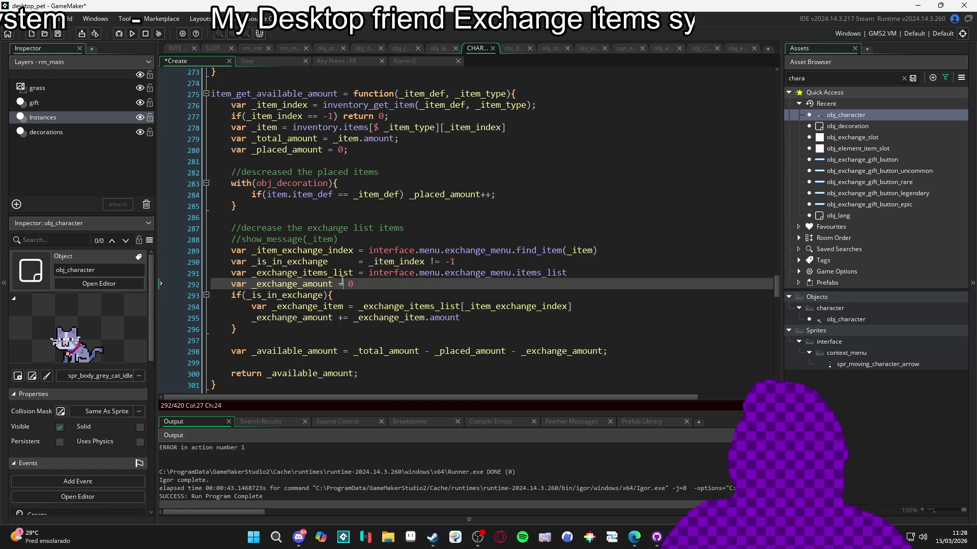
key(Down)
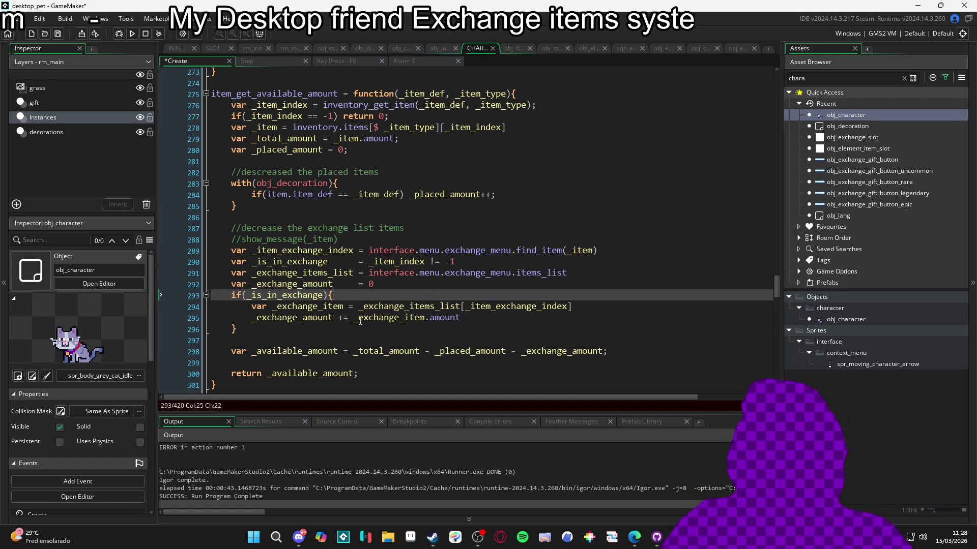
click(339, 317)
click(452, 325)
click(568, 320)
click(348, 318)
key(BackSpace)
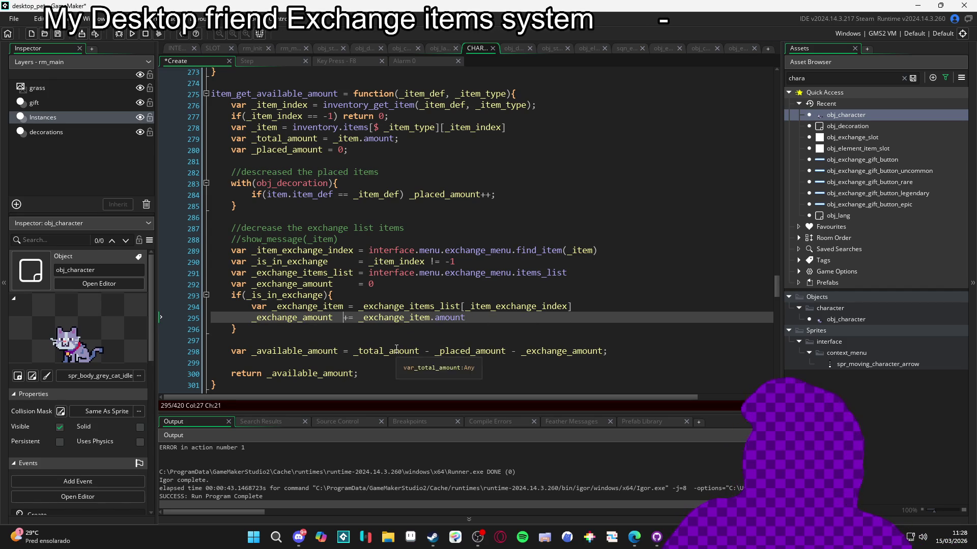
key(Down)
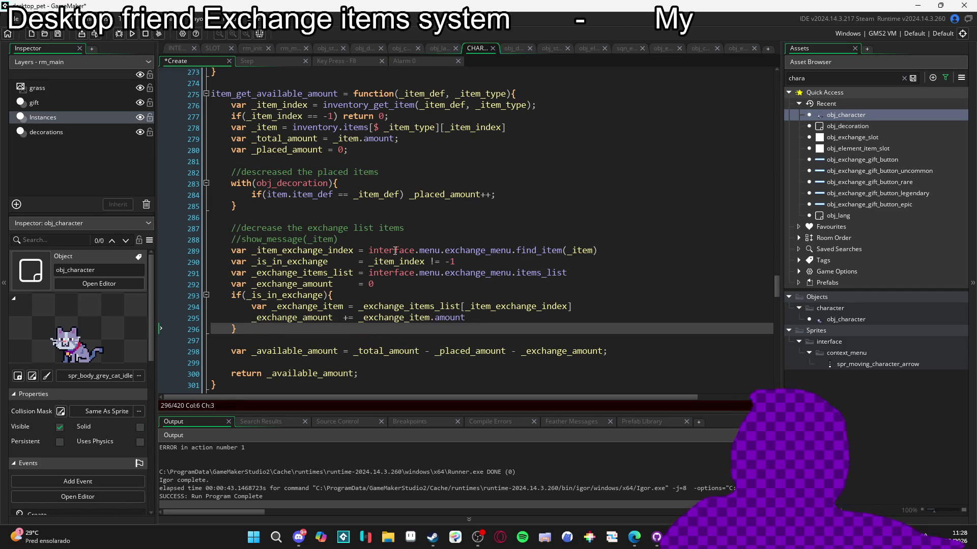
key(Up)
key(Up)
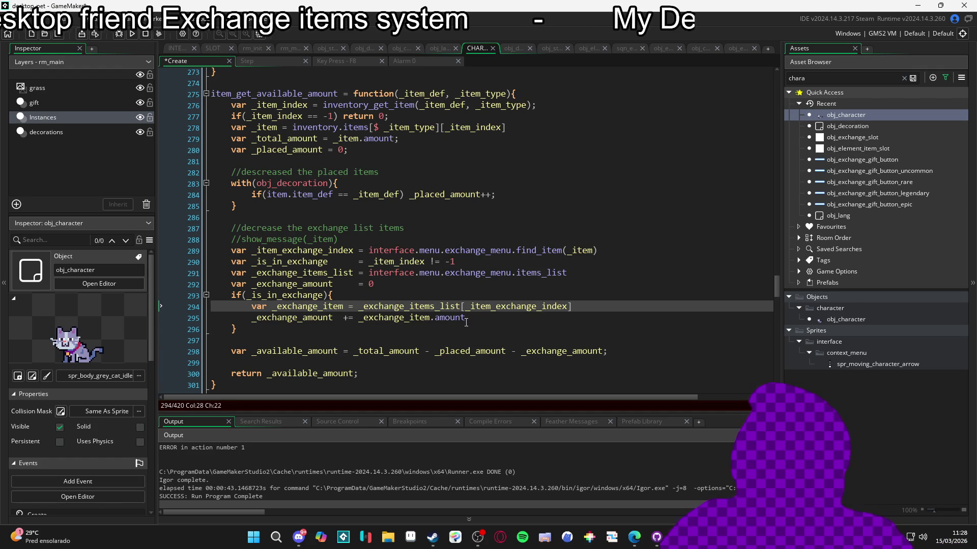
key(Down)
key(Down)
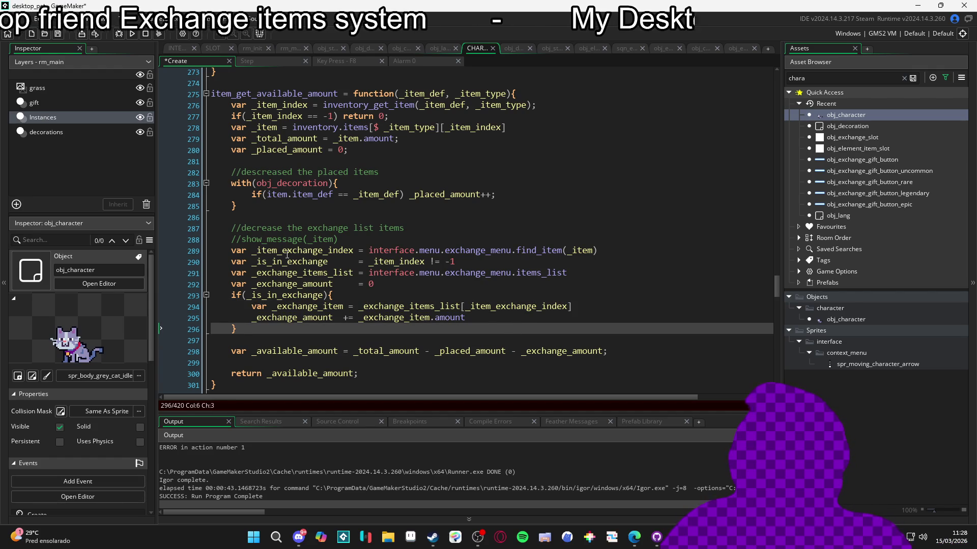
Highlight _item_exchange_index uses and inspect interface.menu in the interface object's Create code
double_click(292, 250)
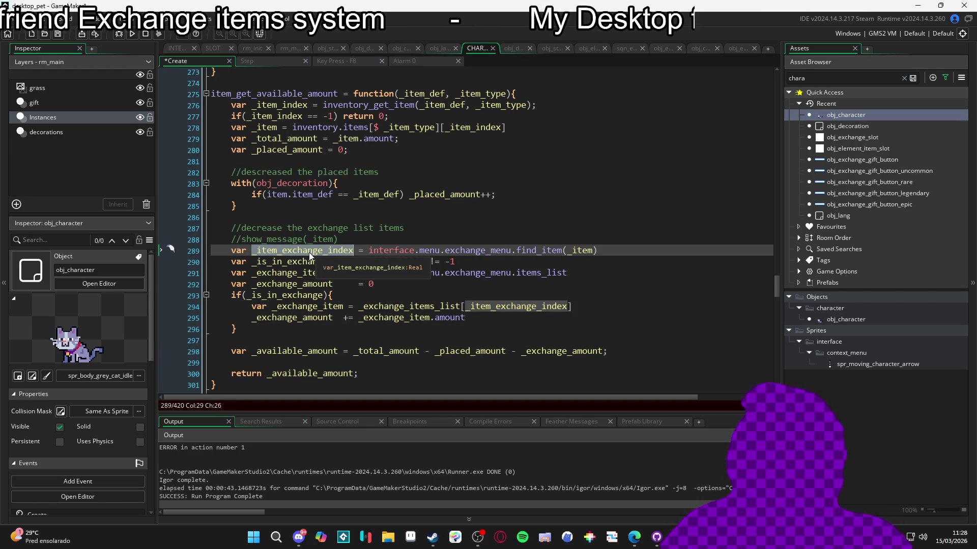
click(426, 250)
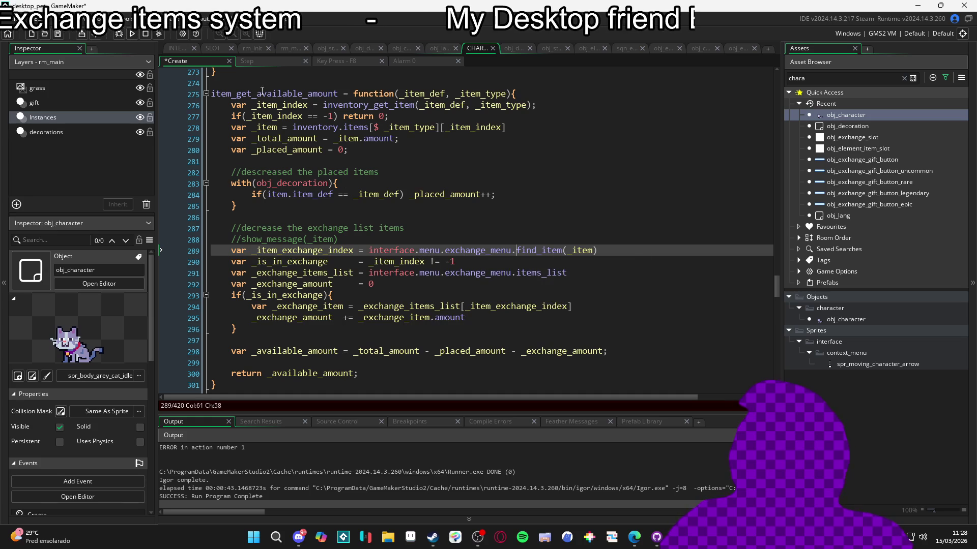
click(182, 48)
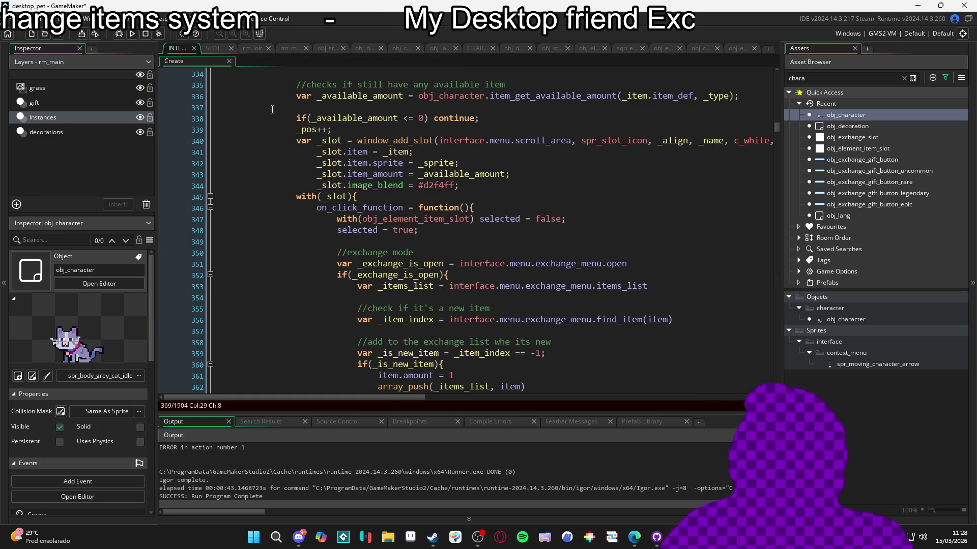
Search the interface code for 'find_item: f' and inspect its exchange items_list lookup
scroll(387, 174, up, 5)
scroll(386, 174, up, 15)
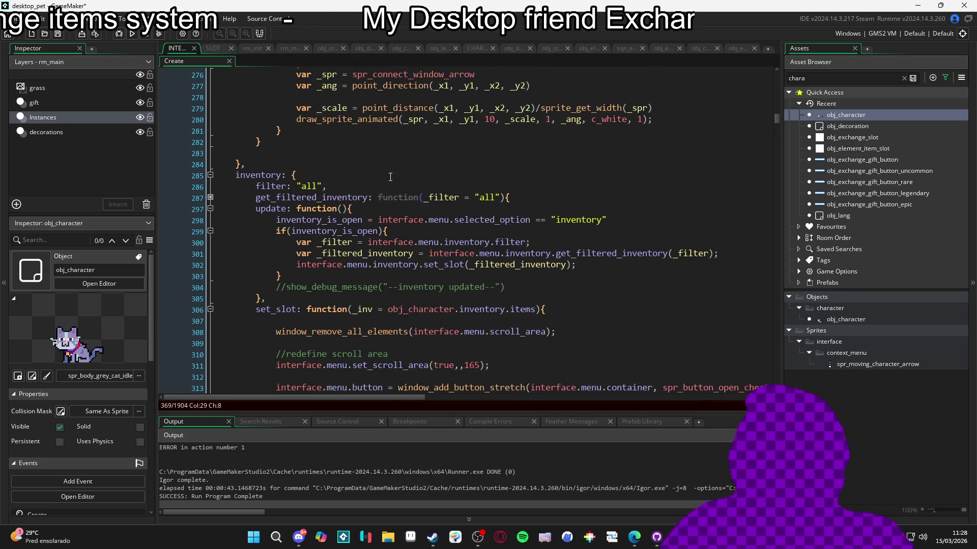
scroll(389, 176, up, 2)
key(ctrl+f)
text(finn)
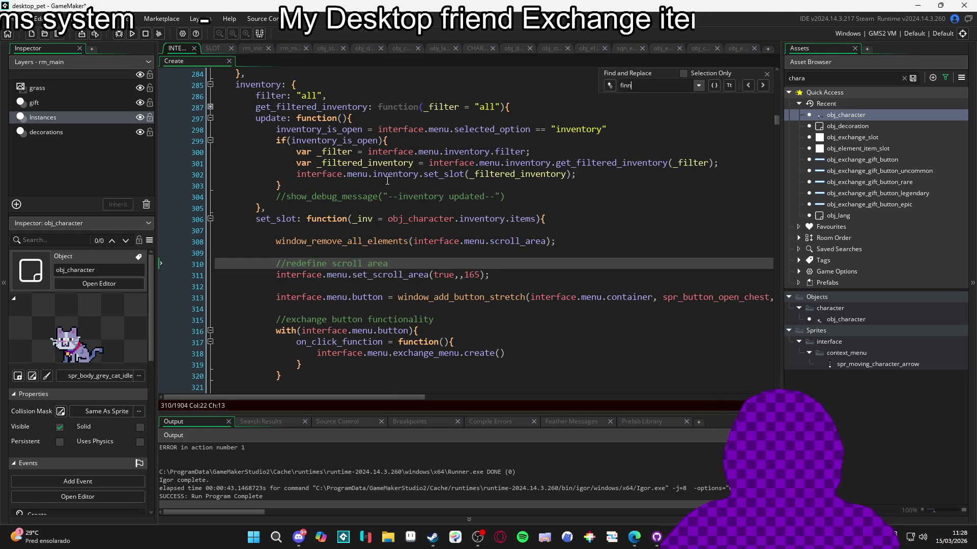
key(BackSpace)
key(BackSpace)
key(BackSpace)
text(item_find)
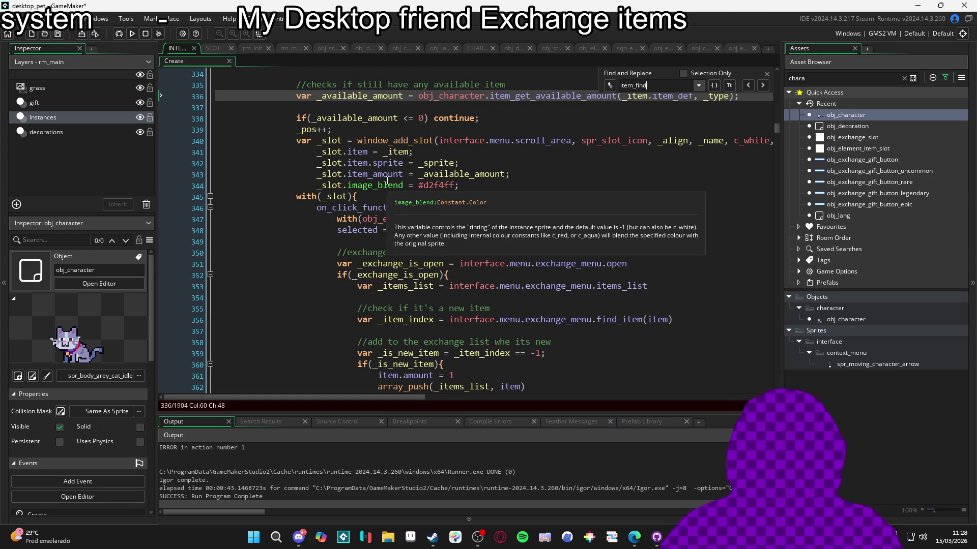
key(BackSpace)
key(BackSpace)
key(BackSpace)
text(find_)
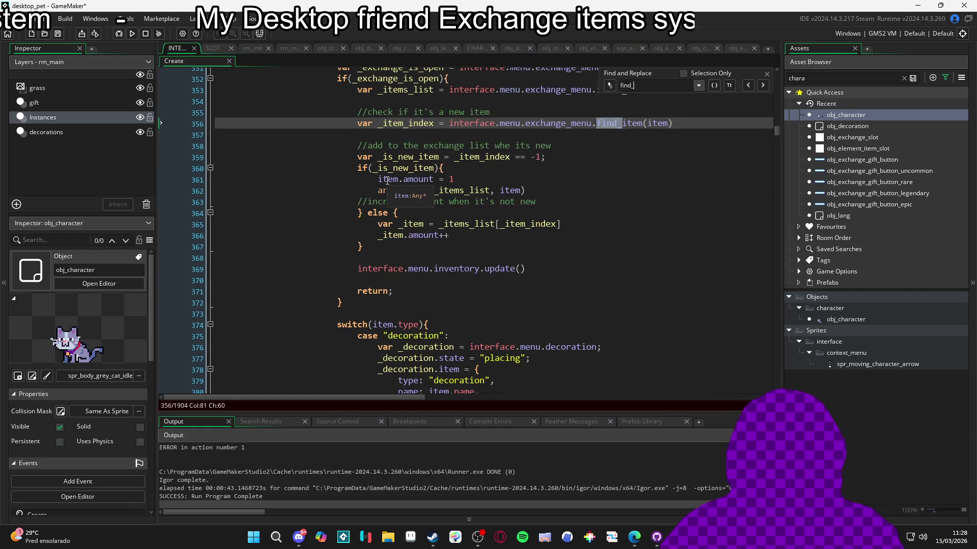
text(item: fun)
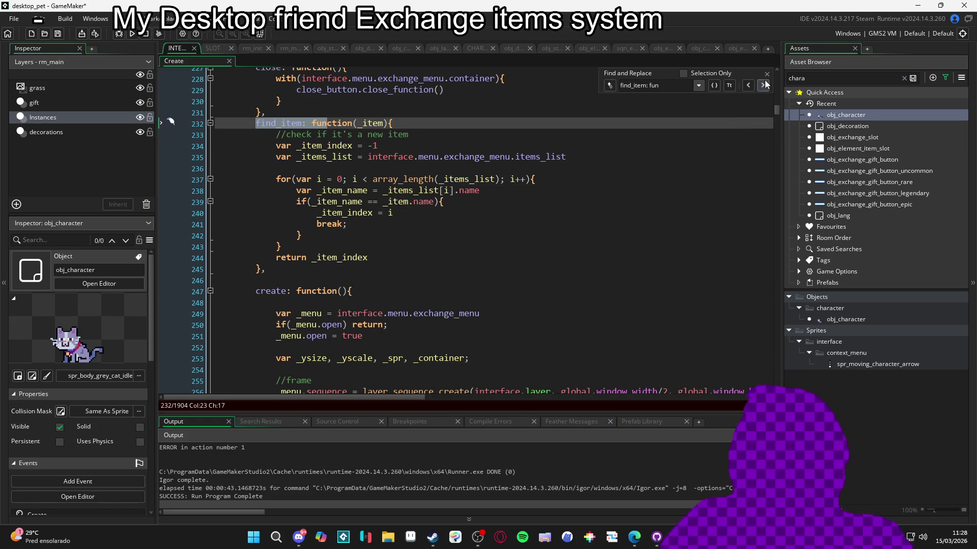
click(765, 73)
click(368, 123)
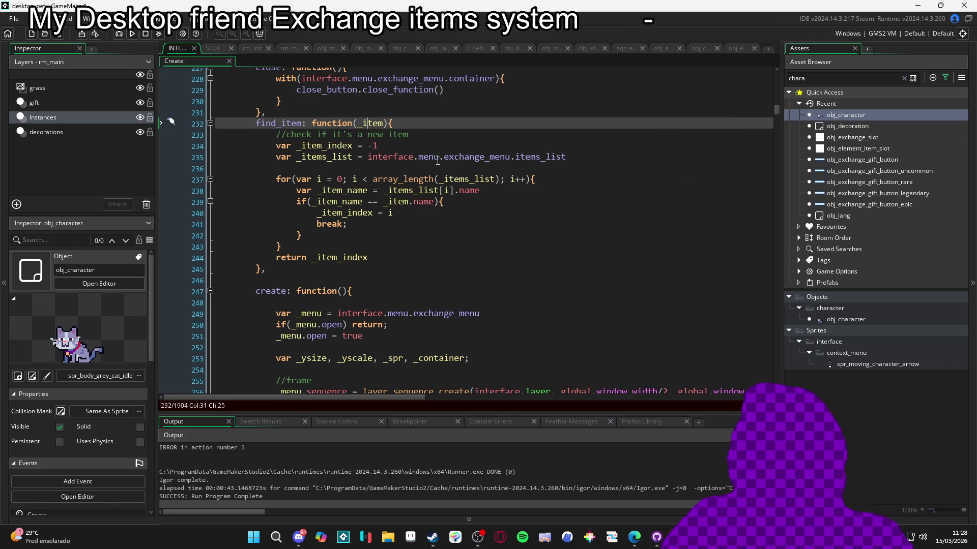
click(496, 156)
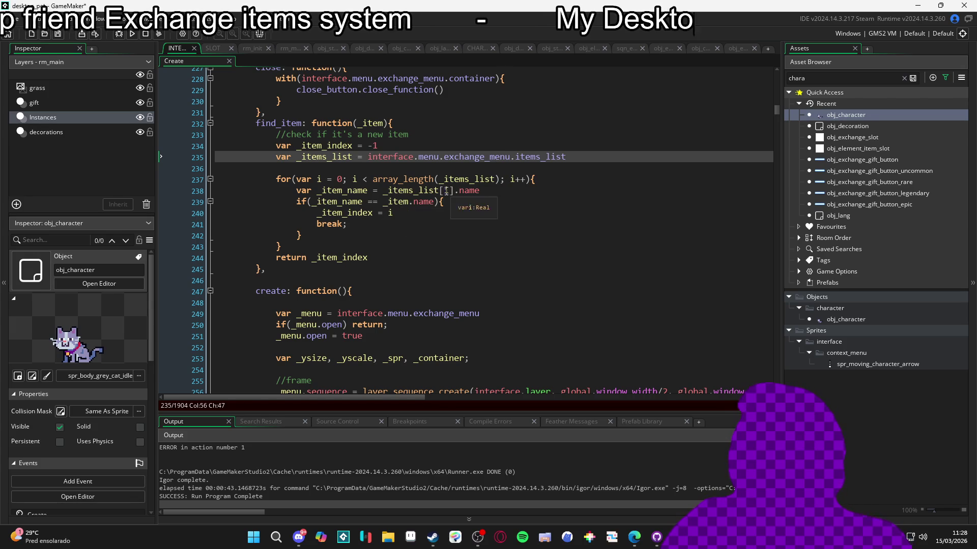
Open the Create event code of obj_character
click(216, 49)
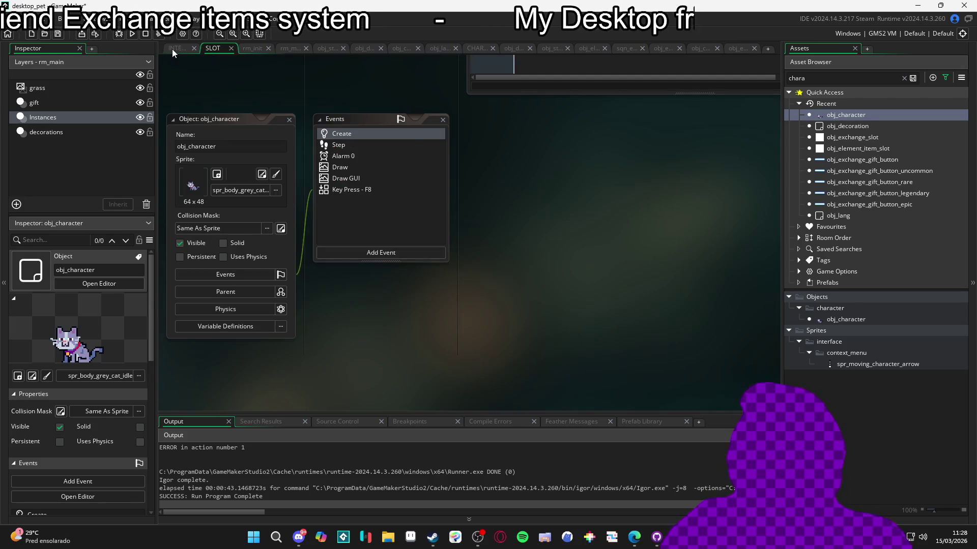
click(173, 50)
double_click(858, 115)
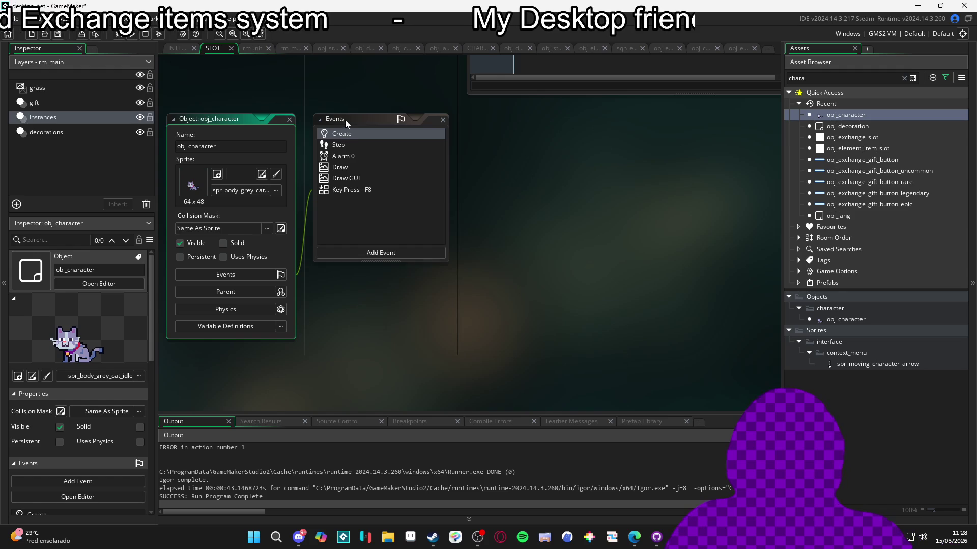
double_click(353, 132)
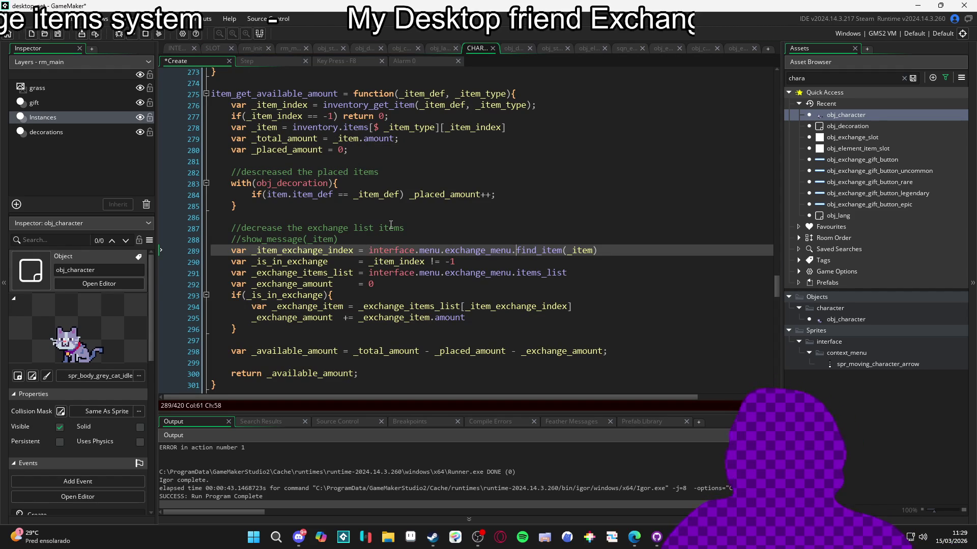
Uncomment show_message(_item) on line 288 and run the game with F5
key(Up)
key(Home)
key(Delete)
key(Delete)
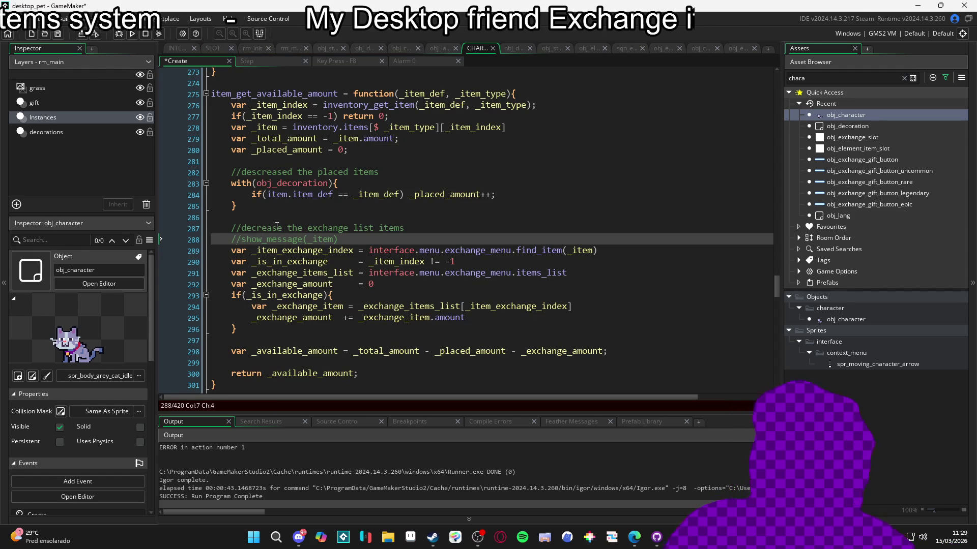
key(F5)
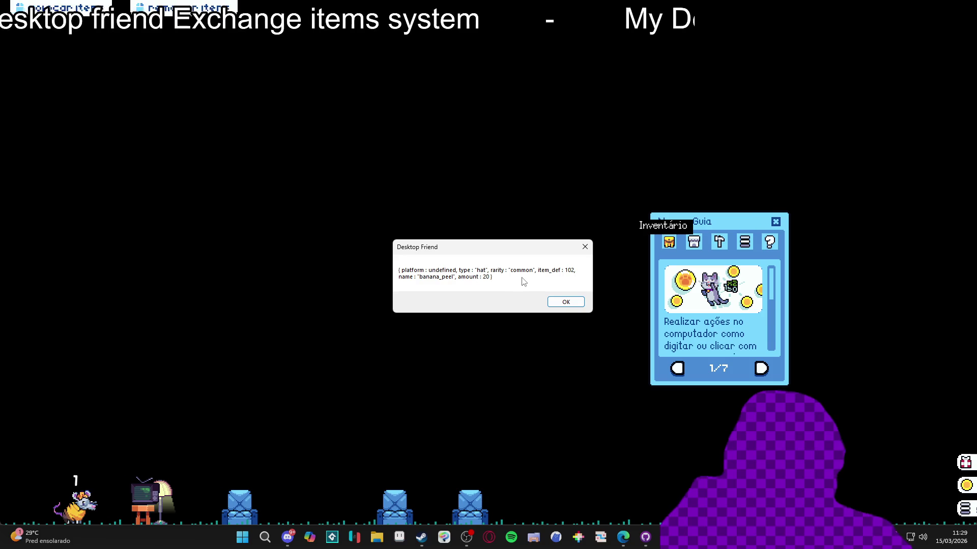
Dismiss the banana_peel item message, read the index [-1] out-of-range error, and abort the run
click(565, 302)
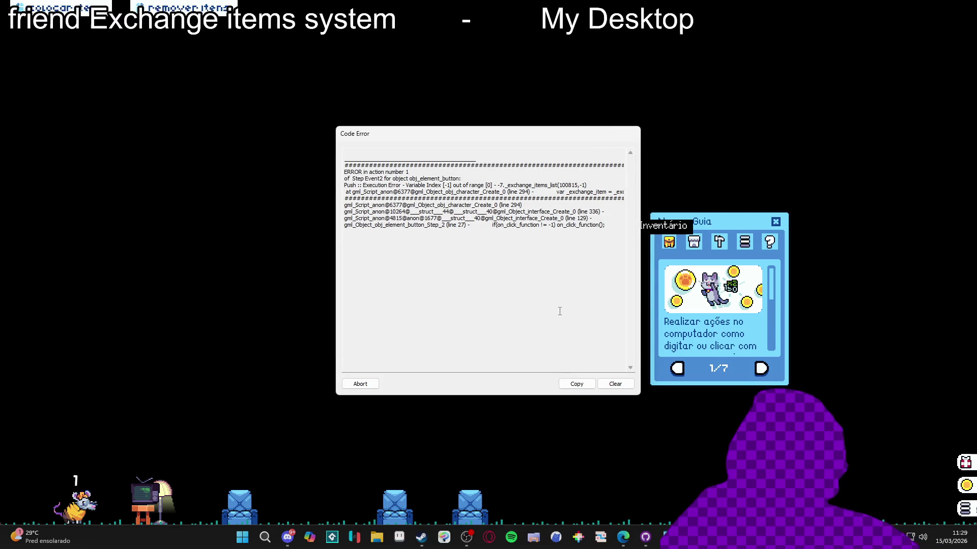
drag(537, 147, 396, 148)
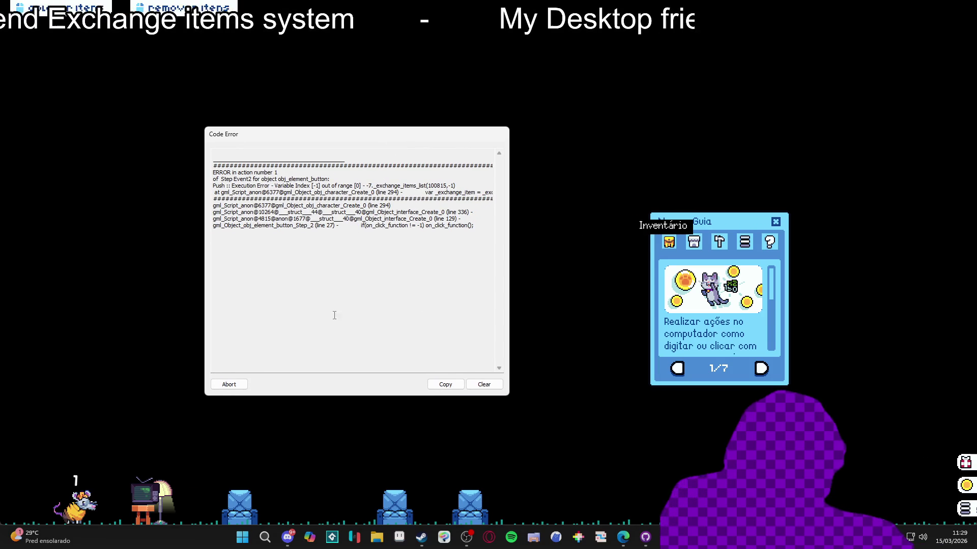
click(229, 385)
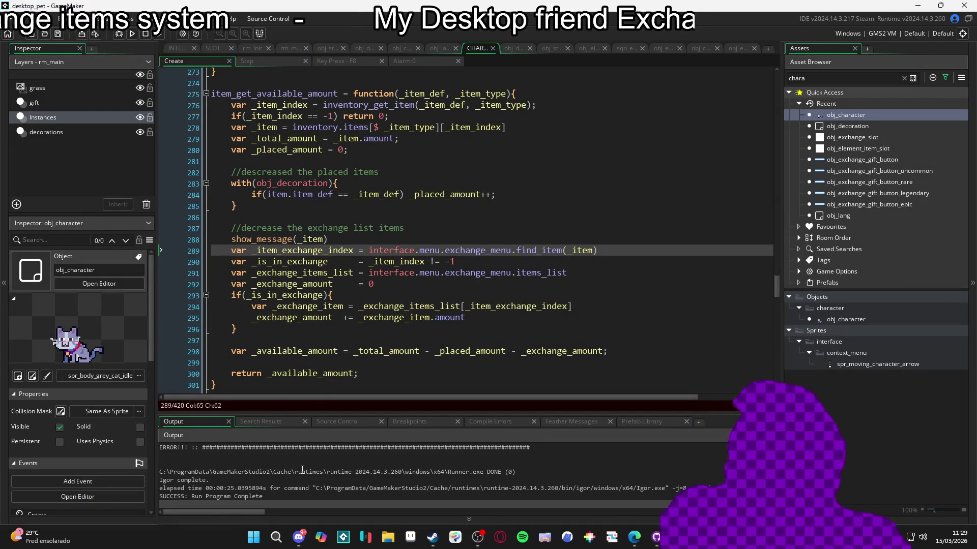
click(341, 297)
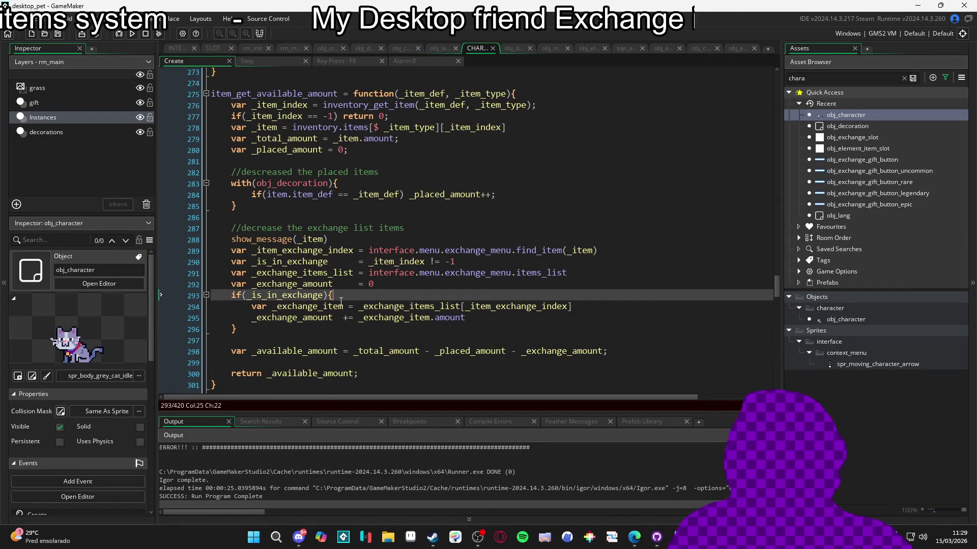
click(352, 273)
key(F5)
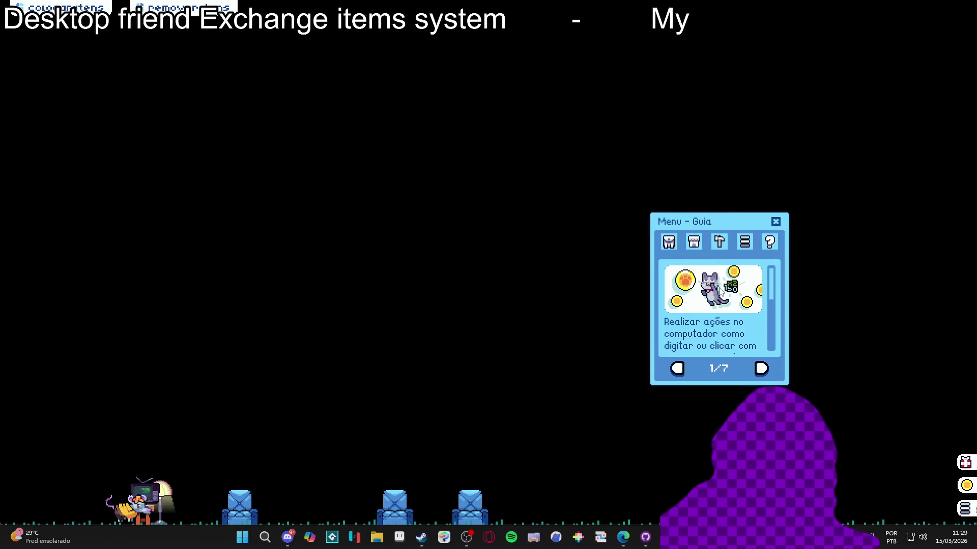
click(670, 244)
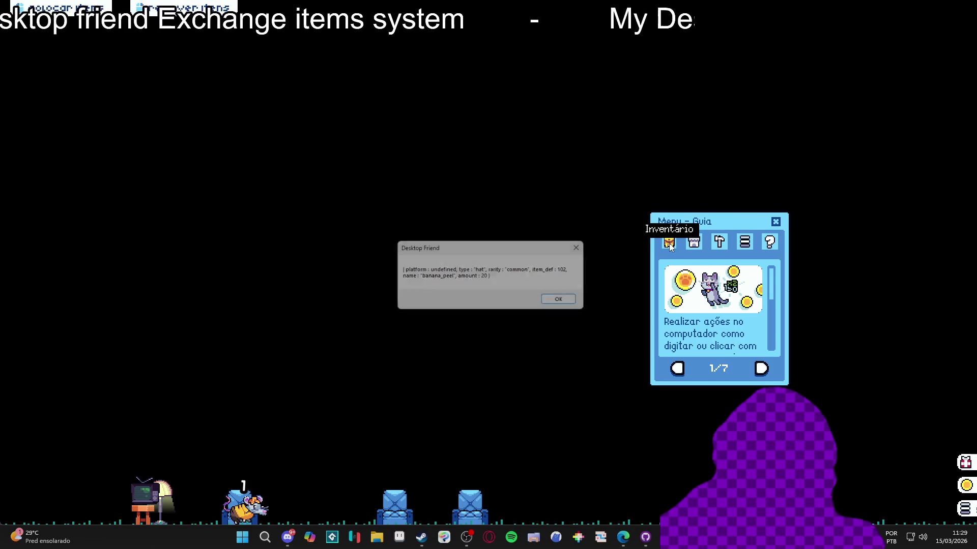
click(560, 302)
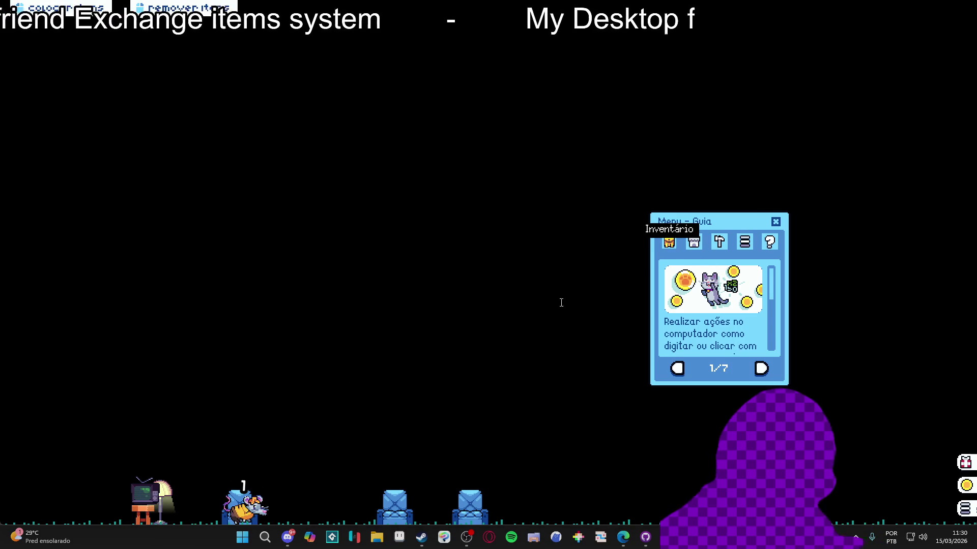
click(360, 384)
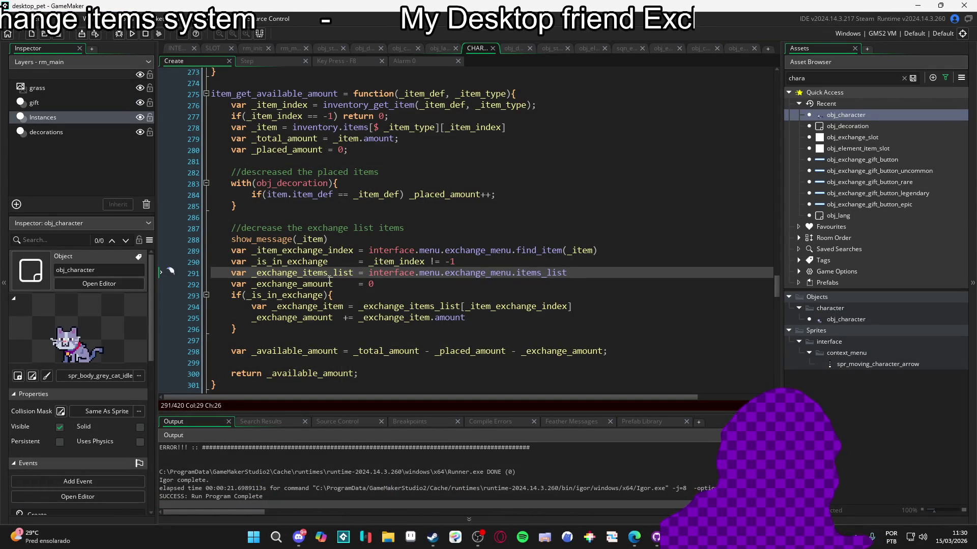
Replace _item_index with _item_exchange_index in the _is_in_exchange check on line 290
click(326, 239)
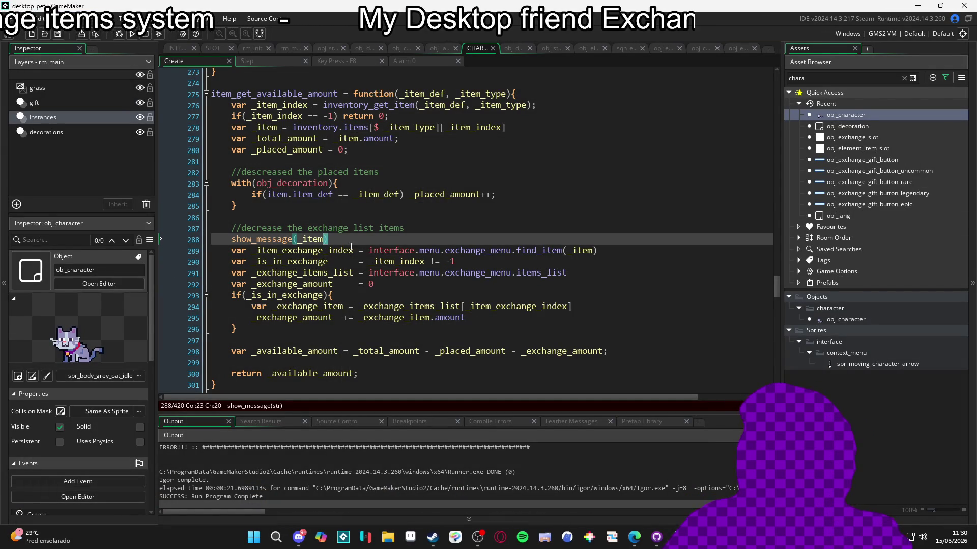
double_click(353, 249)
key(ctrl+c)
double_click(397, 261)
key(ctrl+v)
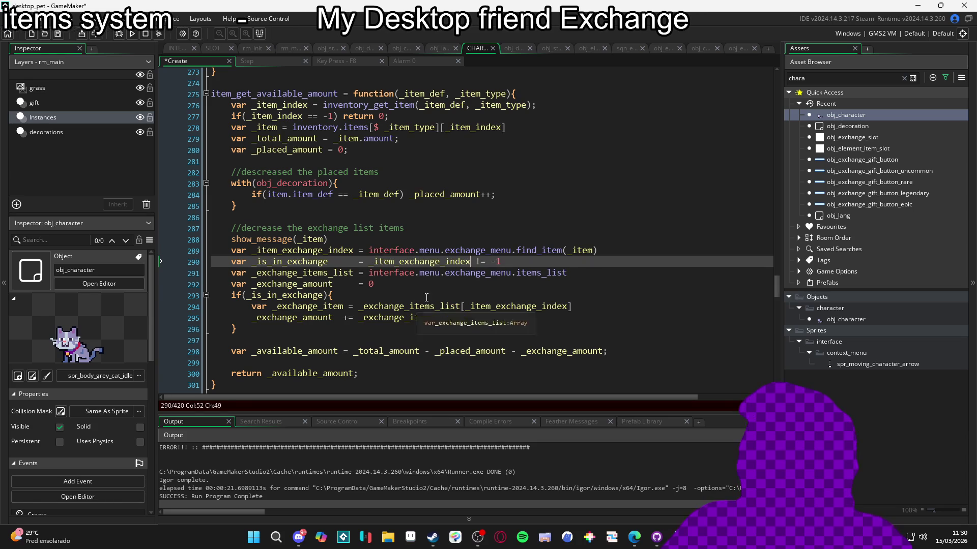
Comment out the show_message line 288 with // and run the game
key(Up)
key(Up)
key(Home)
text(//)
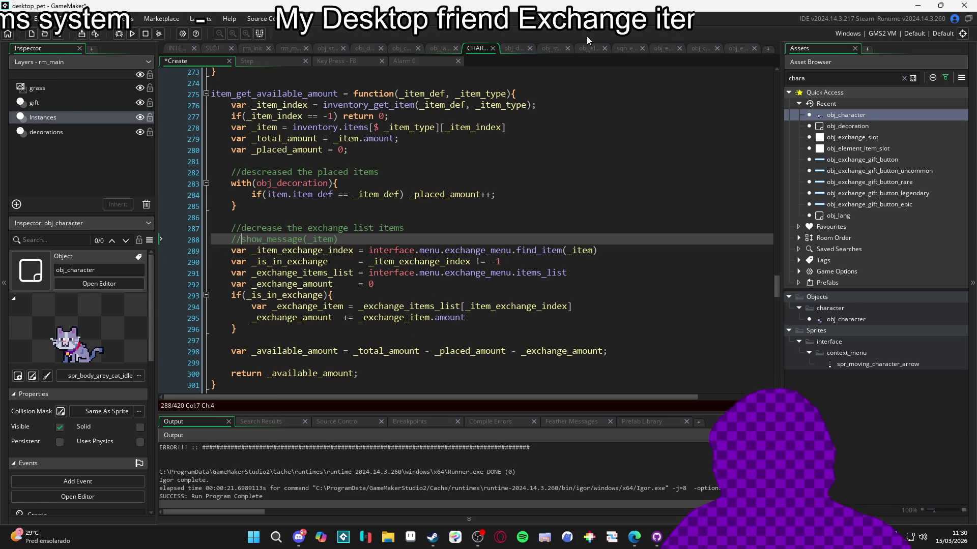
key(F5)
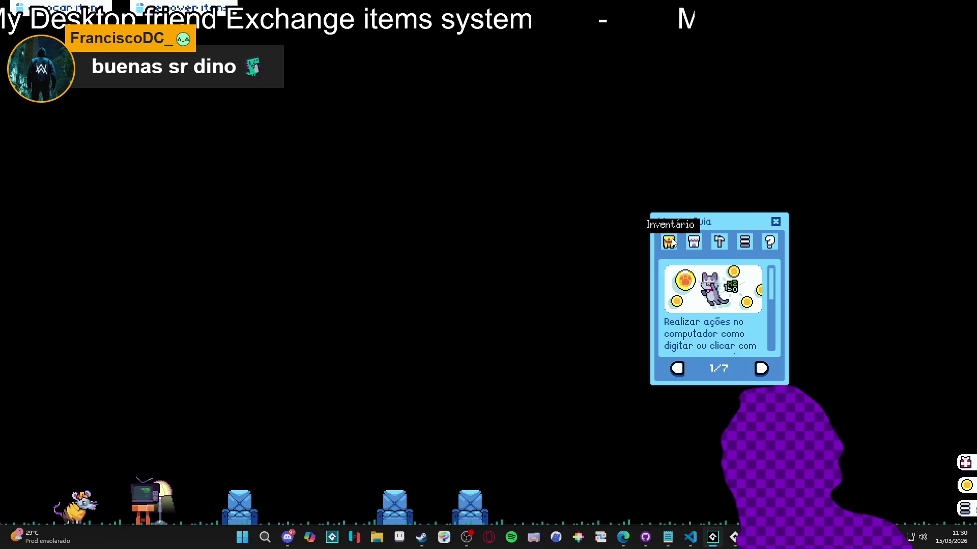
click(669, 243)
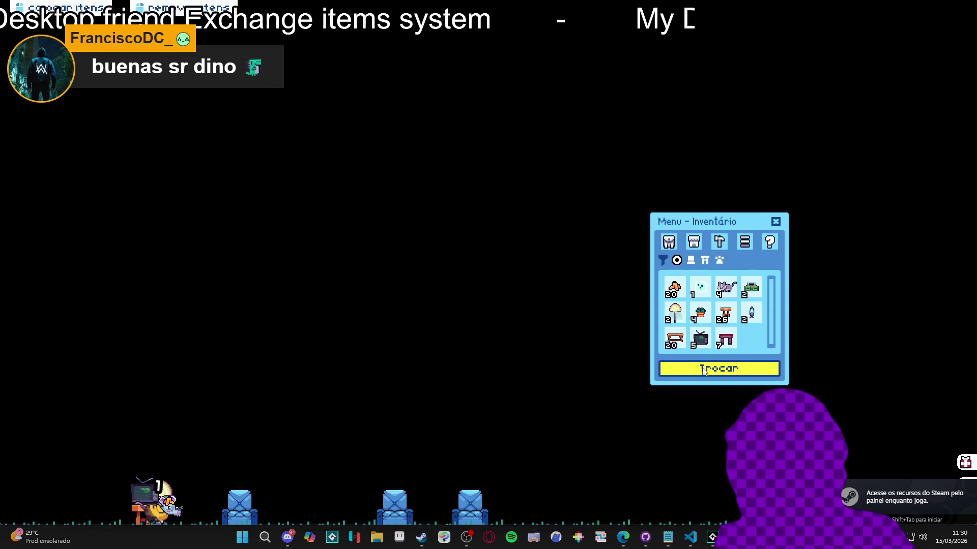
click(703, 371)
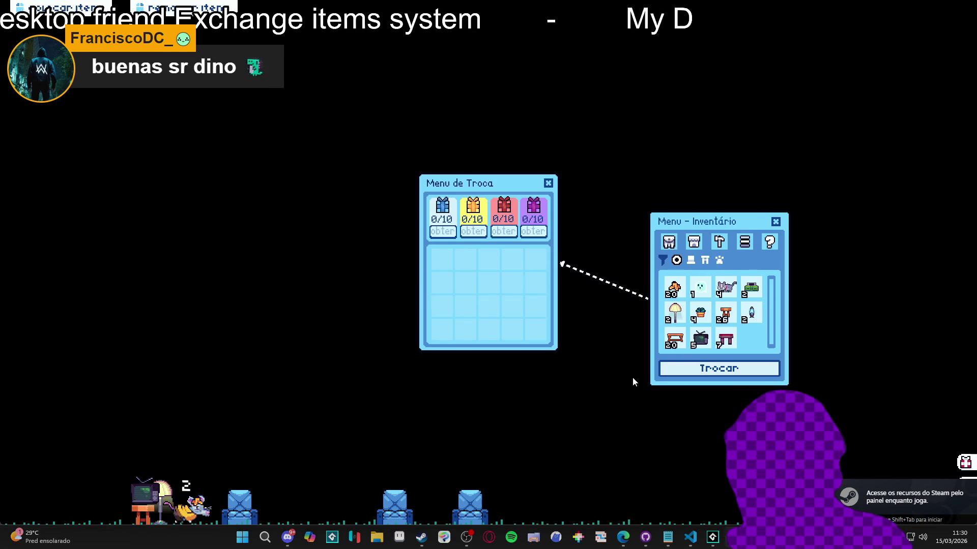
click(686, 288)
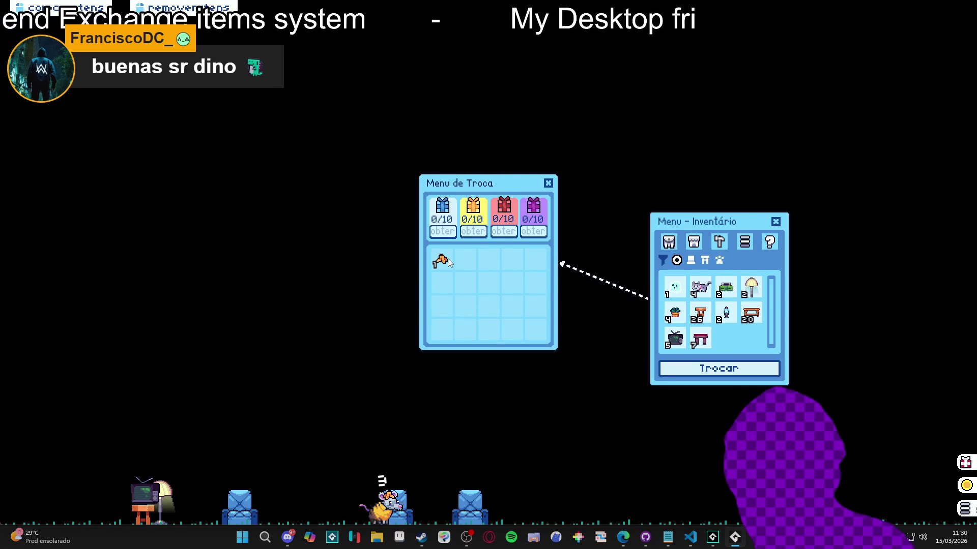
click(675, 290)
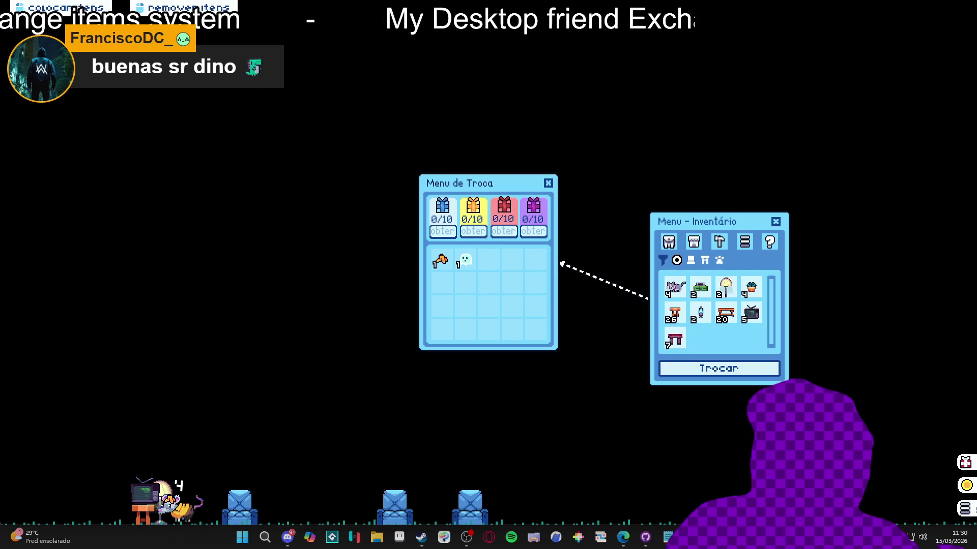
right_click(661, 468)
click(663, 493)
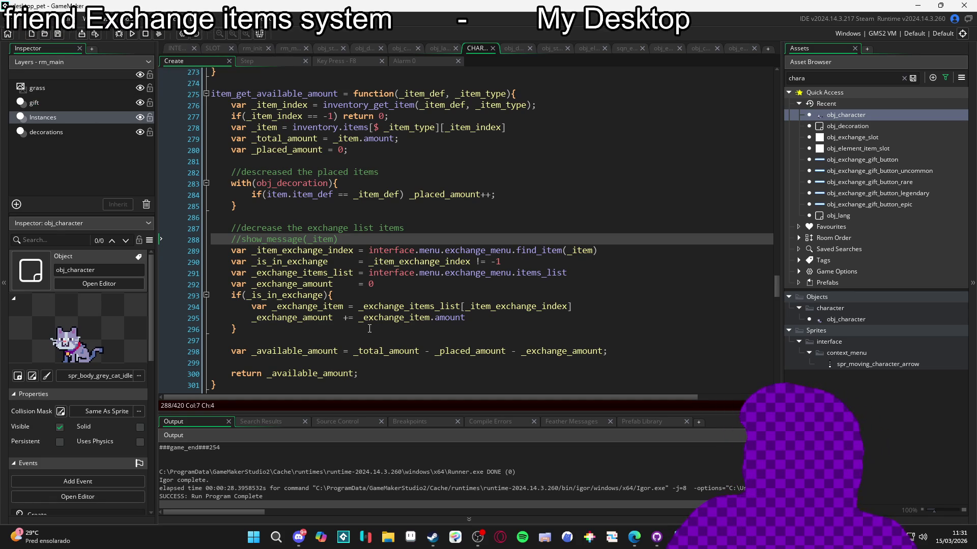
Add show_message(_exchange_item) below line 294 inside the exchange check, then run the game
click(580, 303)
key(Return)
text(show_mess)
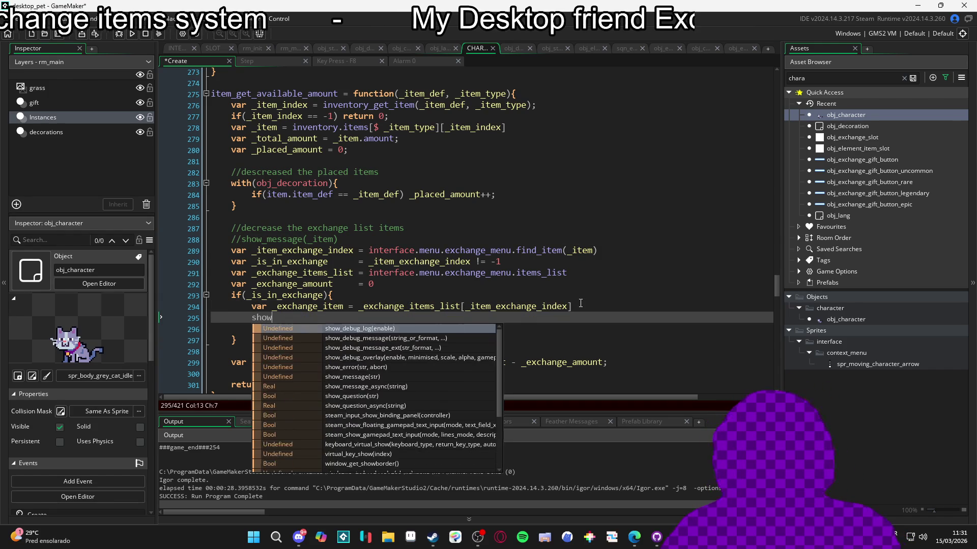
key(Return)
text(_exchange_item)
key(F5)
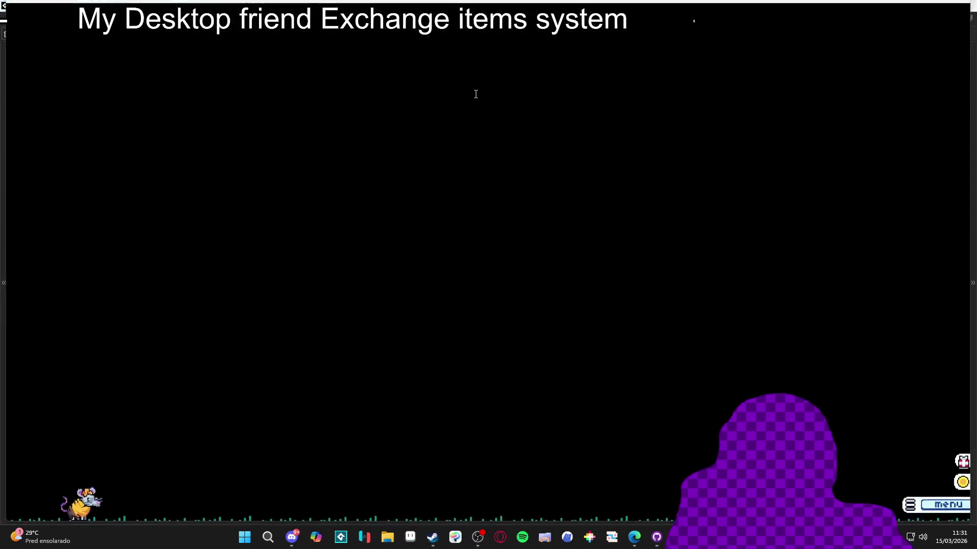
From Inventário's Menu de Troca, send the banana peel to the exchange, dismiss its message, close the game
click(669, 242)
click(734, 374)
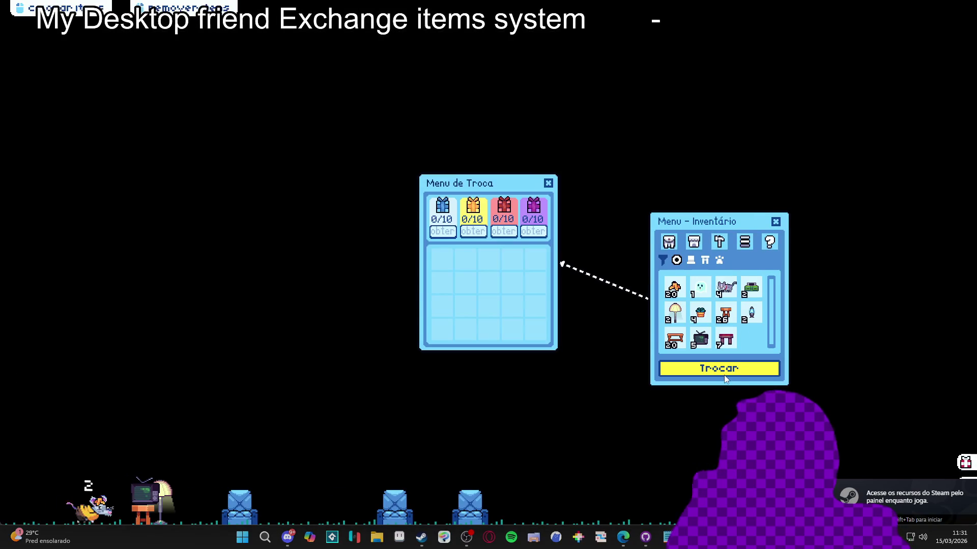
click(674, 289)
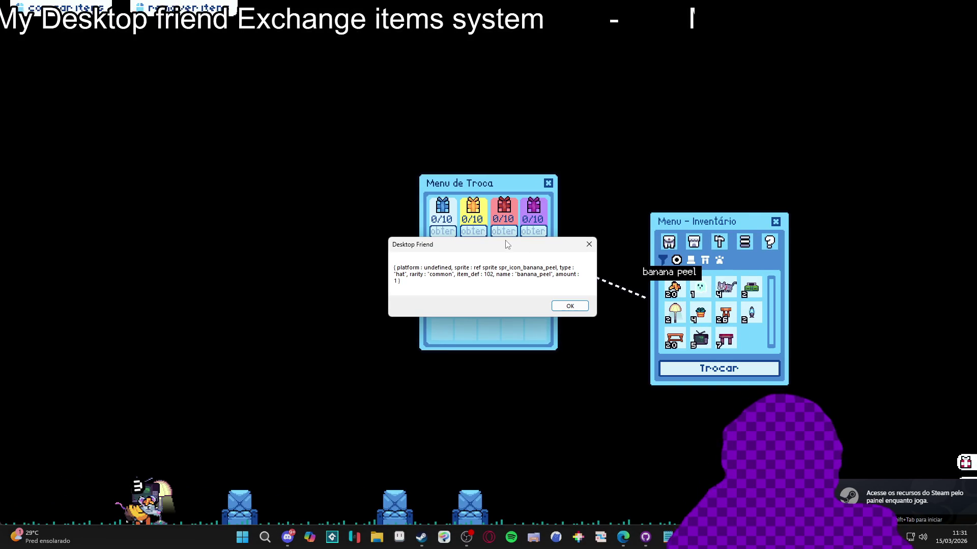
drag(507, 243, 296, 255)
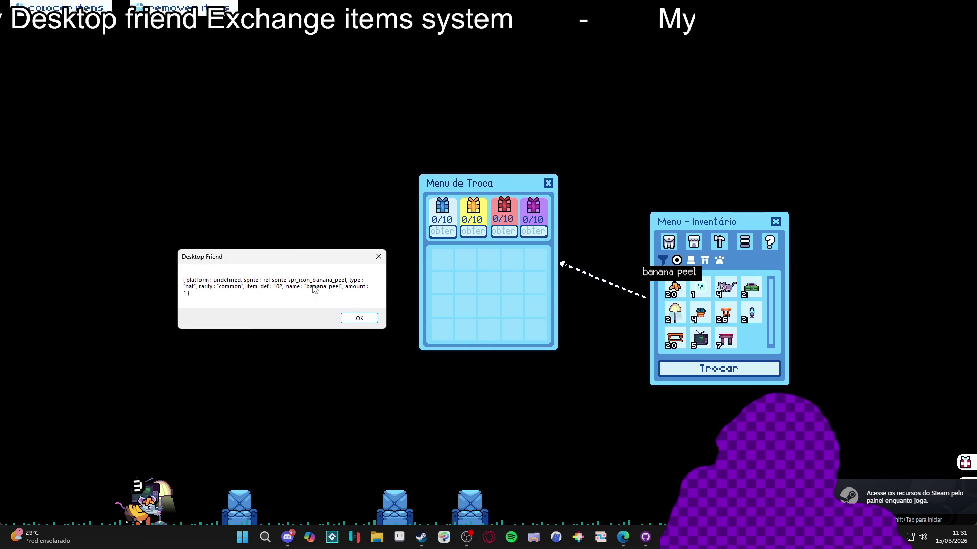
click(359, 320)
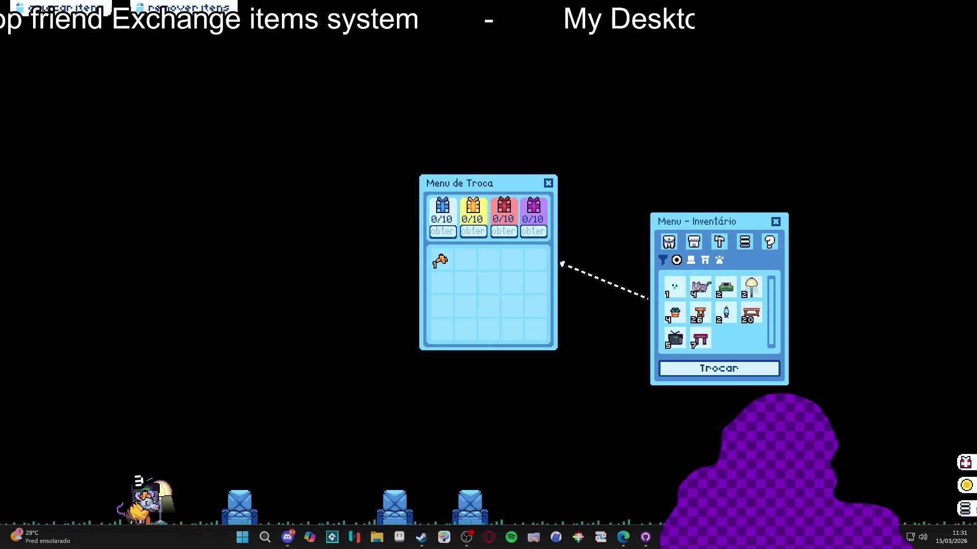
key(F8)
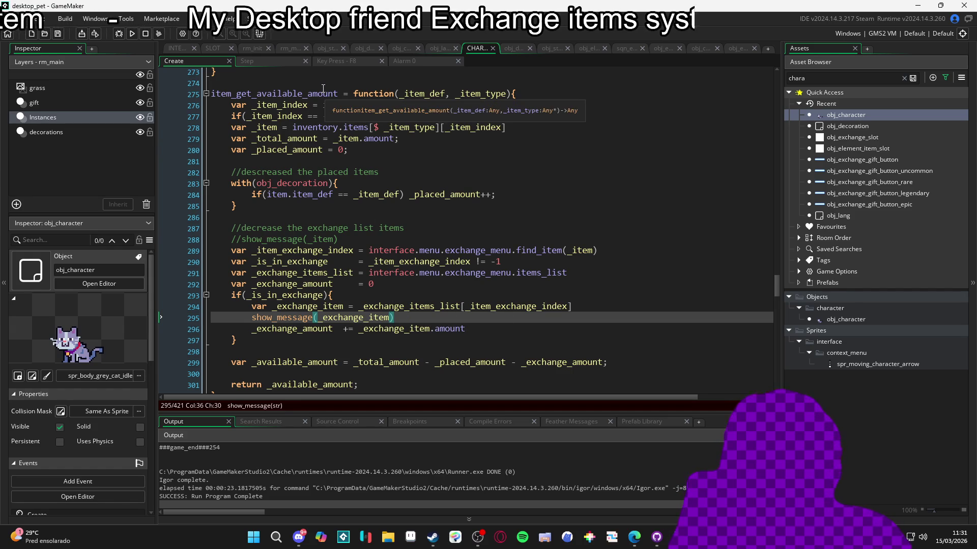
scroll(350, 233, down, 2)
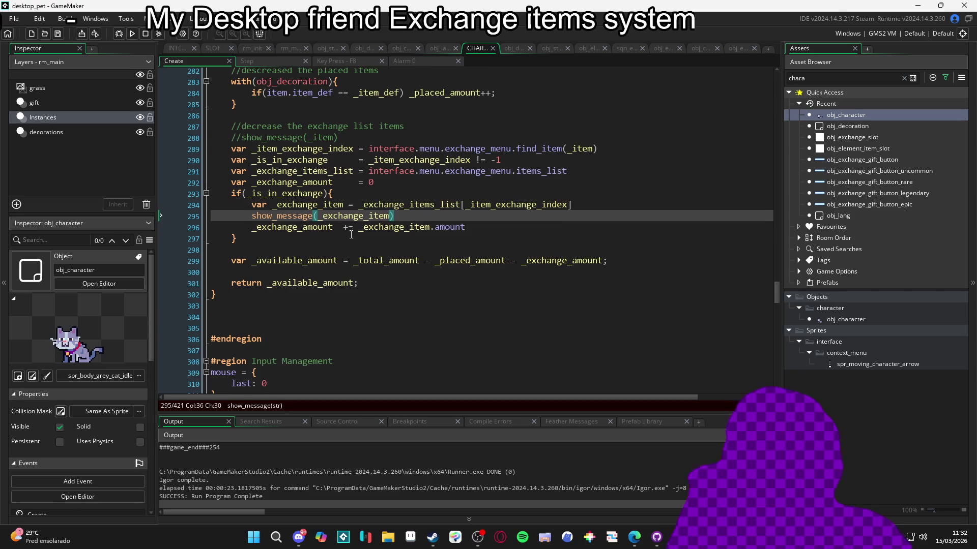
scroll(350, 233, up, 3)
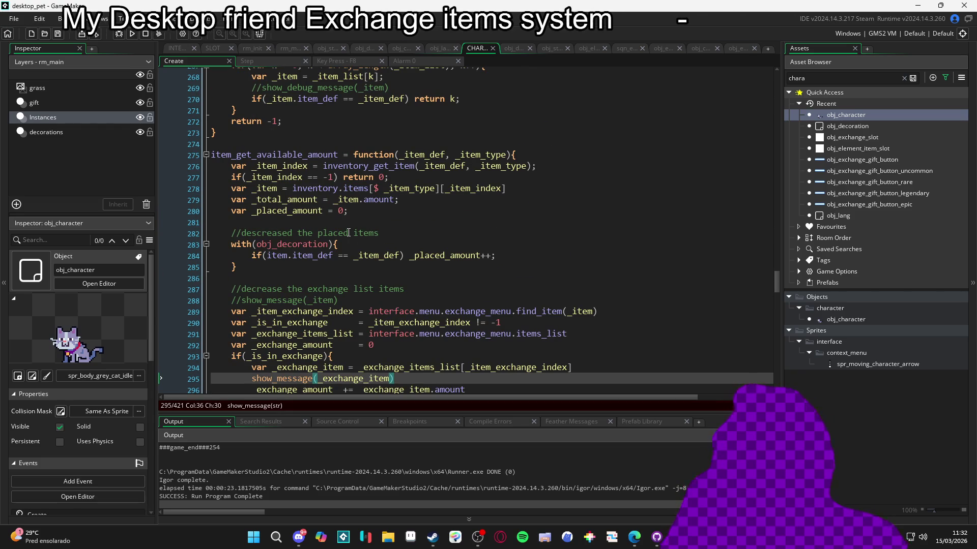
scroll(346, 233, down, 2)
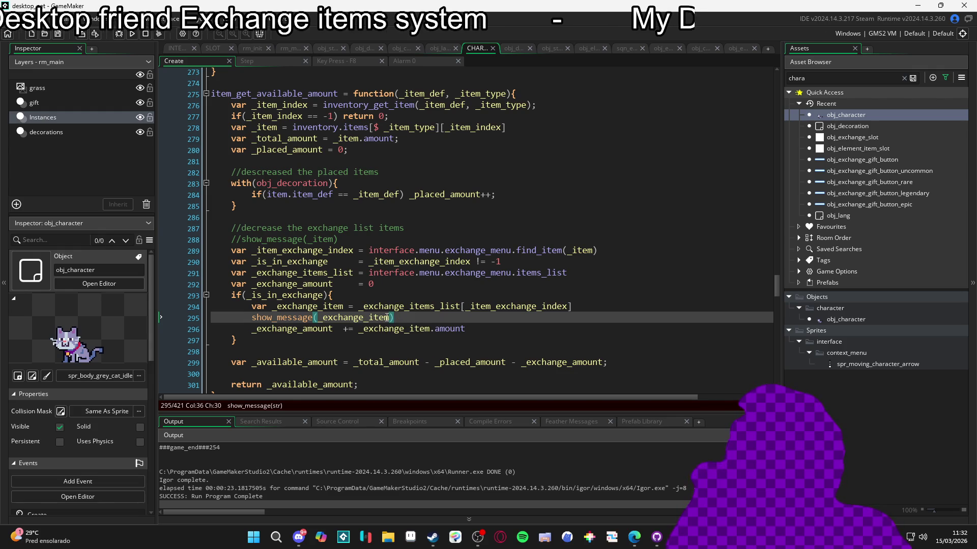
mouse_move(340, 127)
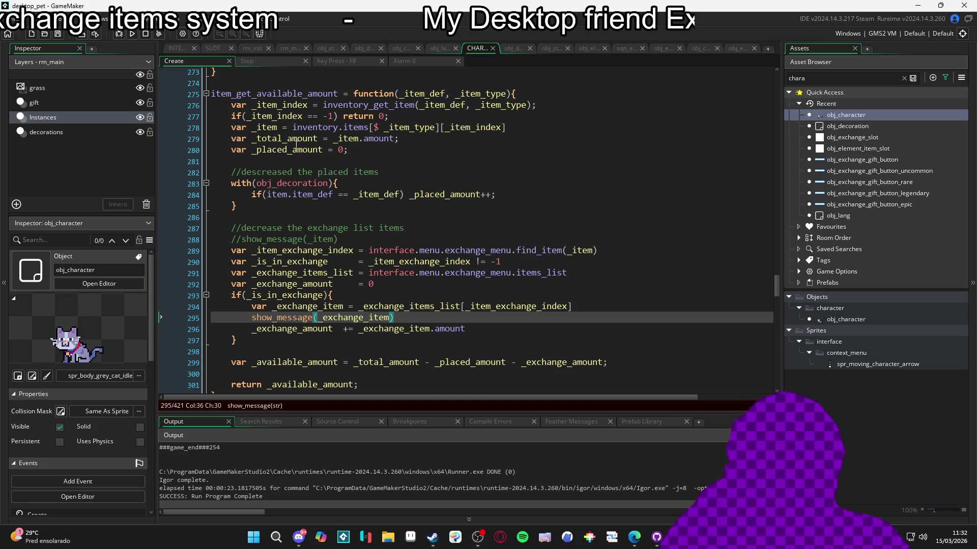
click(318, 139)
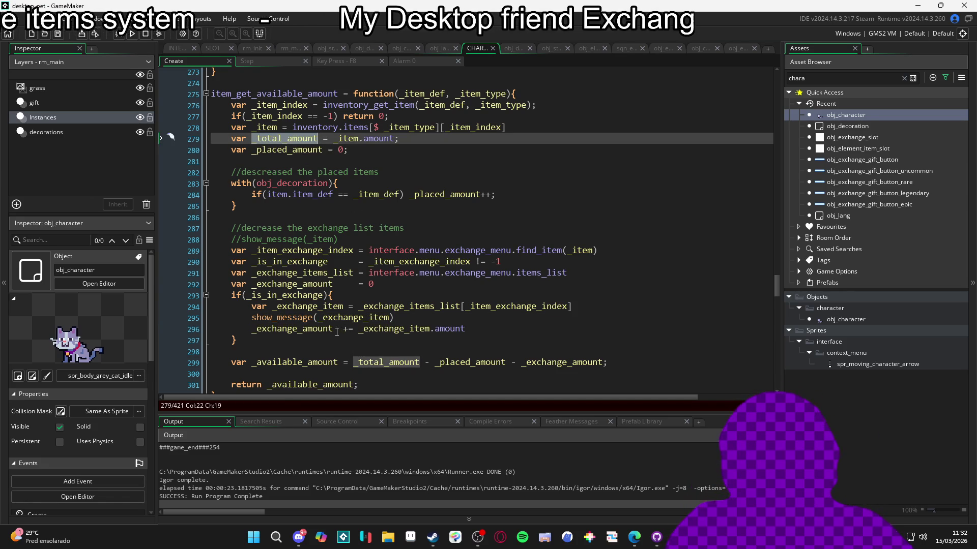
click(320, 317)
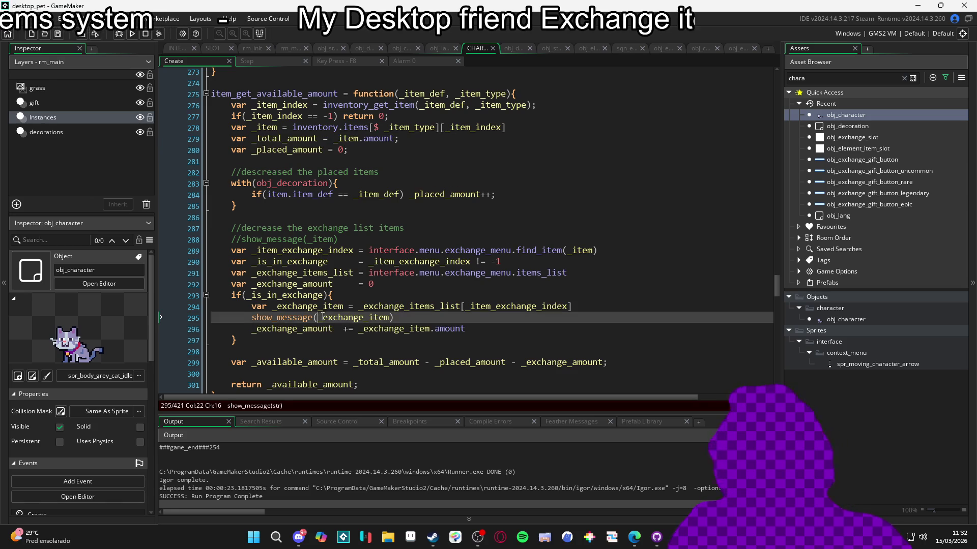
Rewrite line 295 as show_message($"available: {_total_amount} / exchange: {_exchange_item.amount}") and run
text($")
key(Left)
key(ctrl+Left)
text({)
text({)
text(available:)
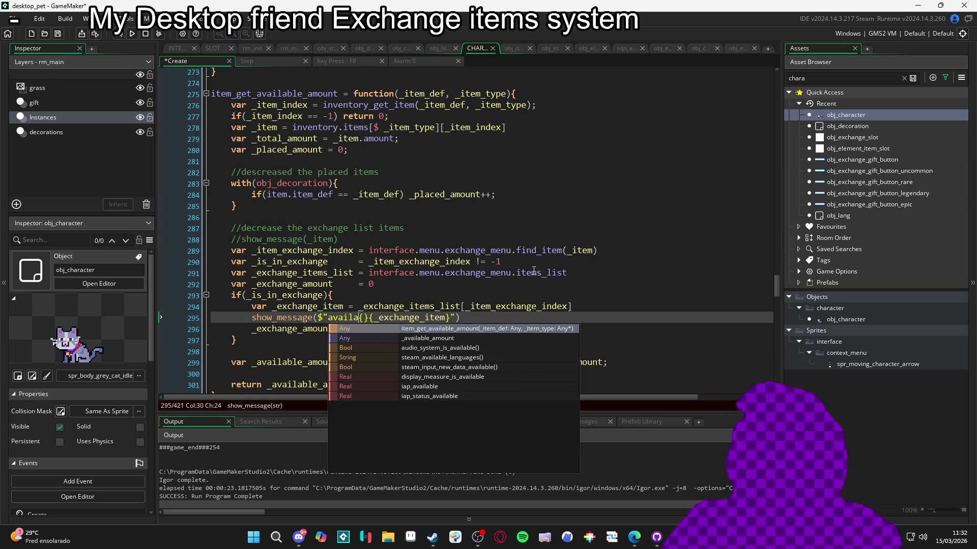
key(Right)
text(_total_amount})
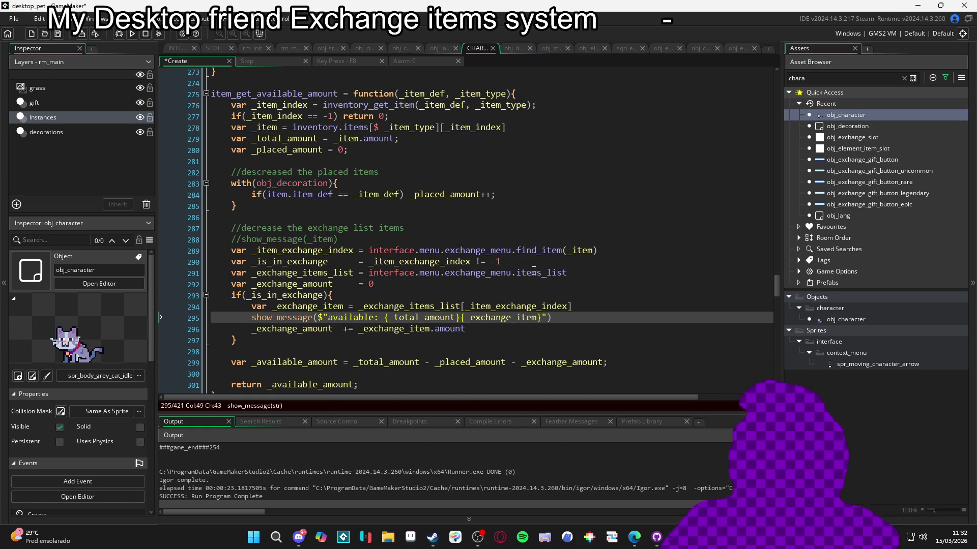
text( / )
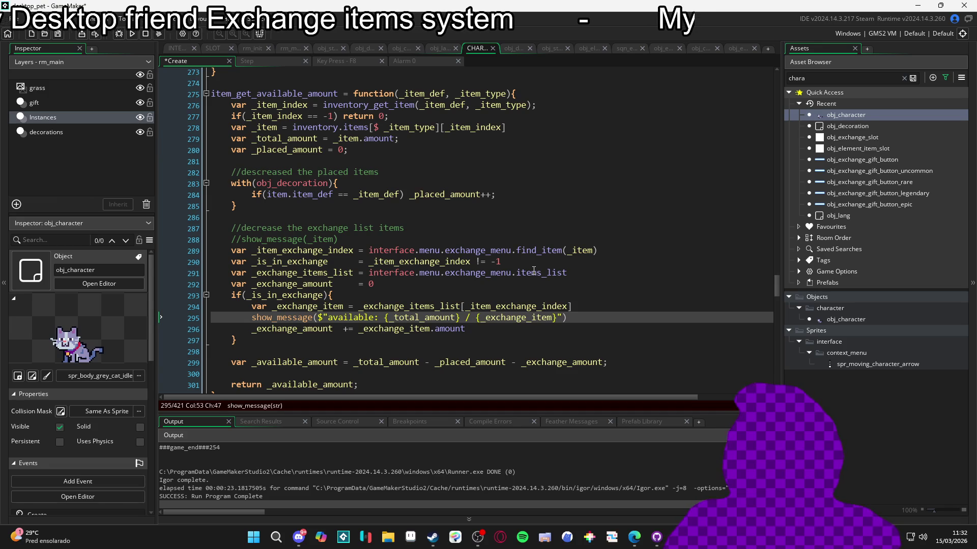
text(exchange)
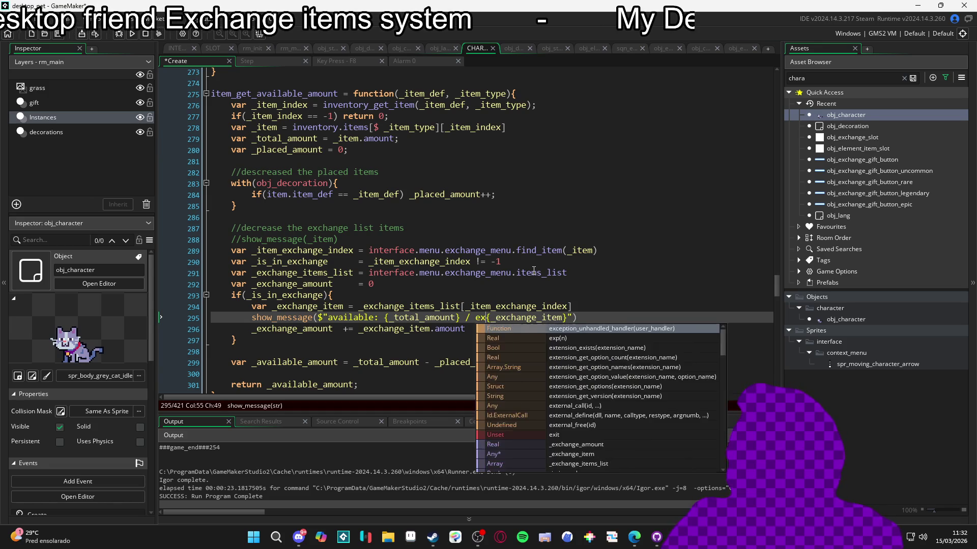
key(Escape)
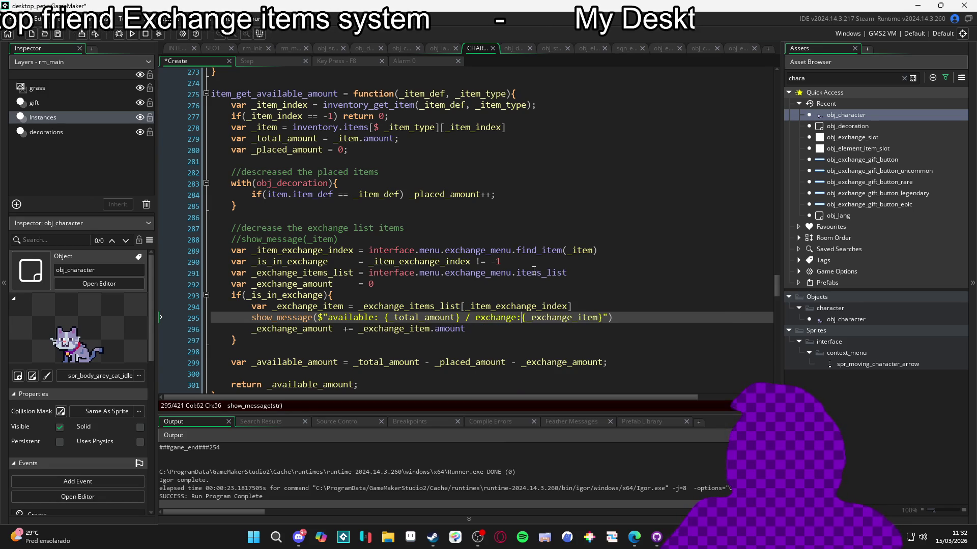
text(:)
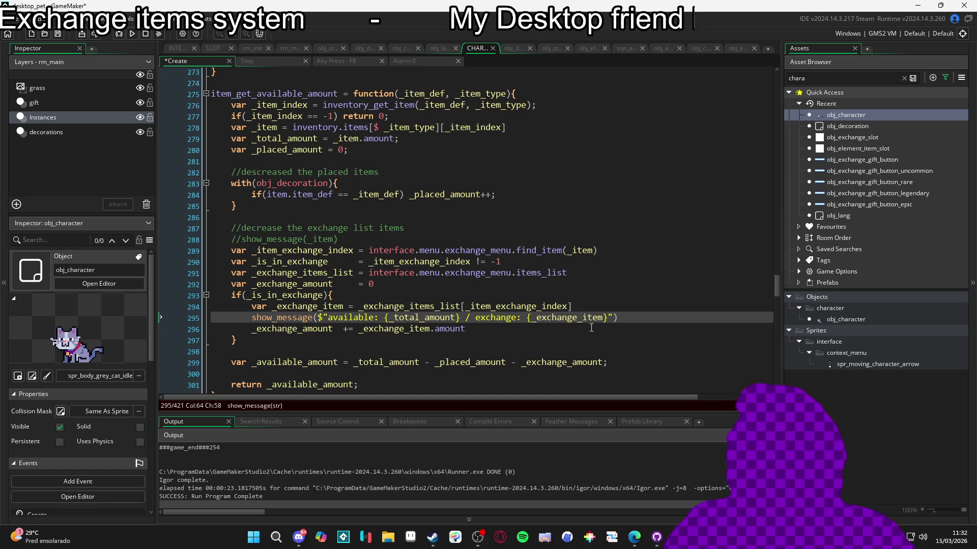
text(.amount)
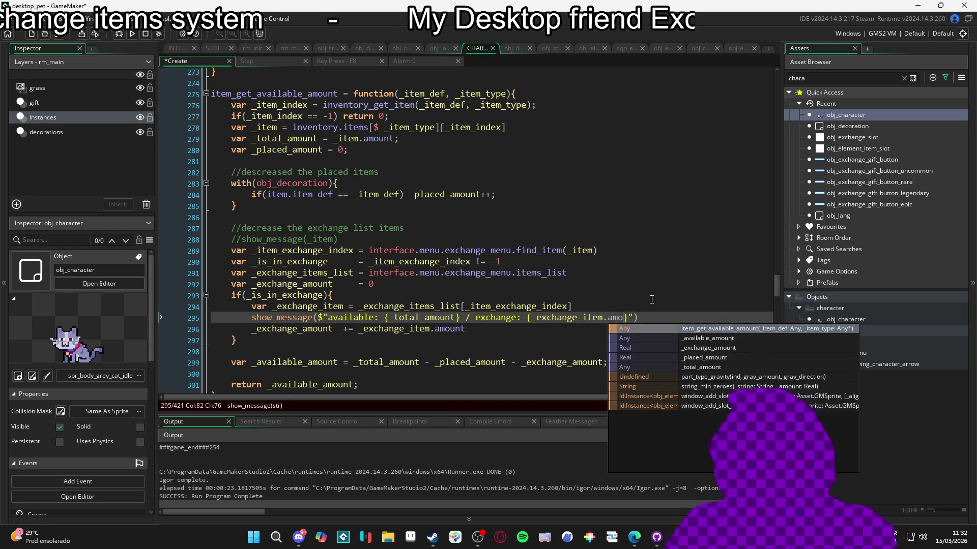
key(Left)
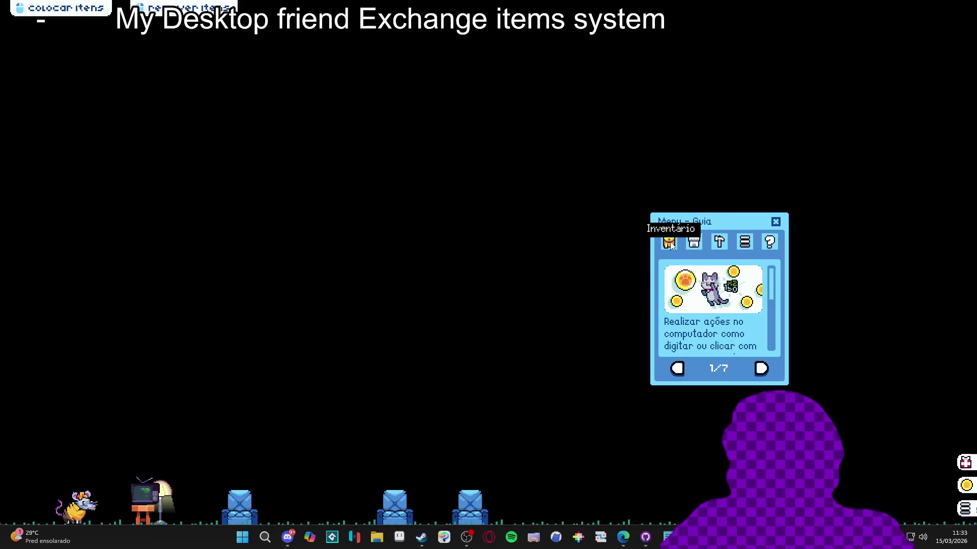
Confirm the banana peel exchange reports available: 1 / exchange: 1, then close the game
click(673, 242)
click(686, 371)
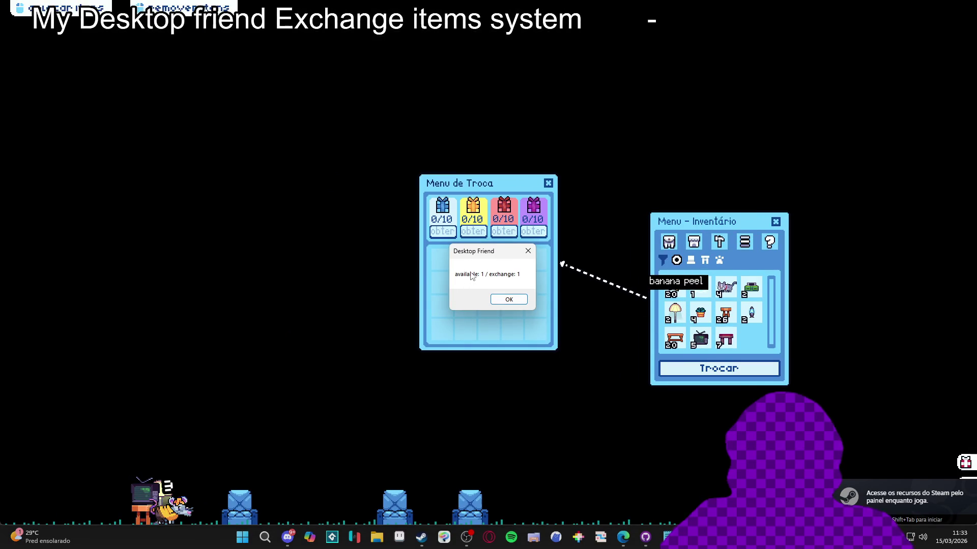
drag(490, 253, 305, 272)
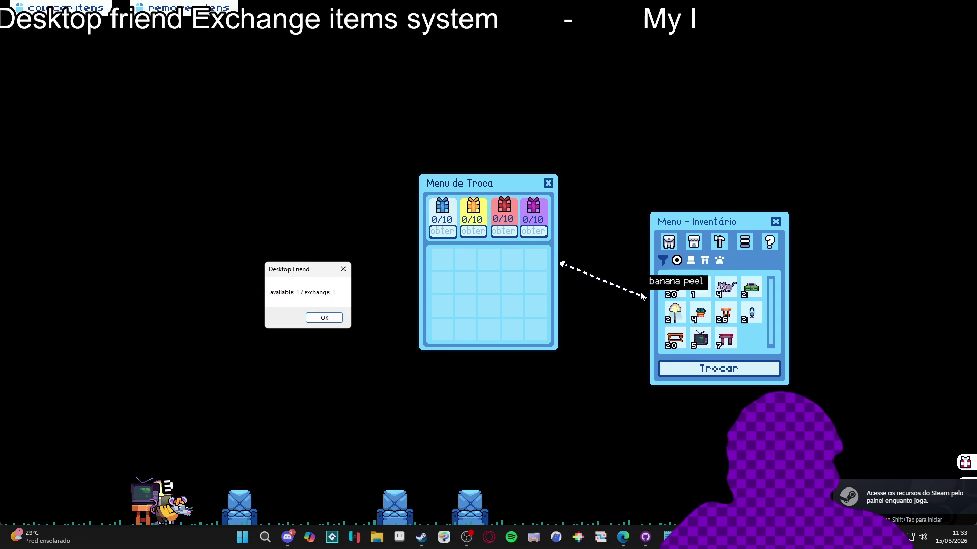
mouse_move(690, 537)
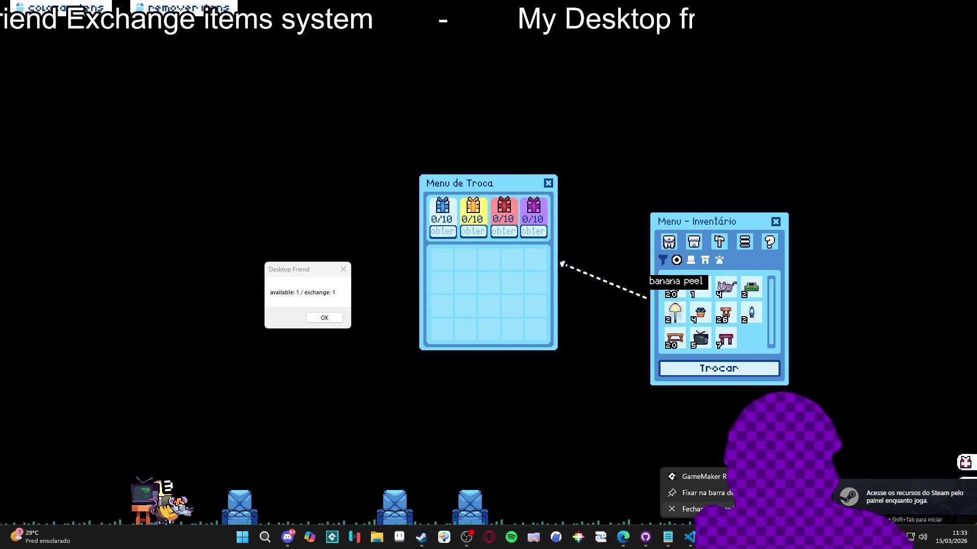
key(alt+F4)
click(486, 343)
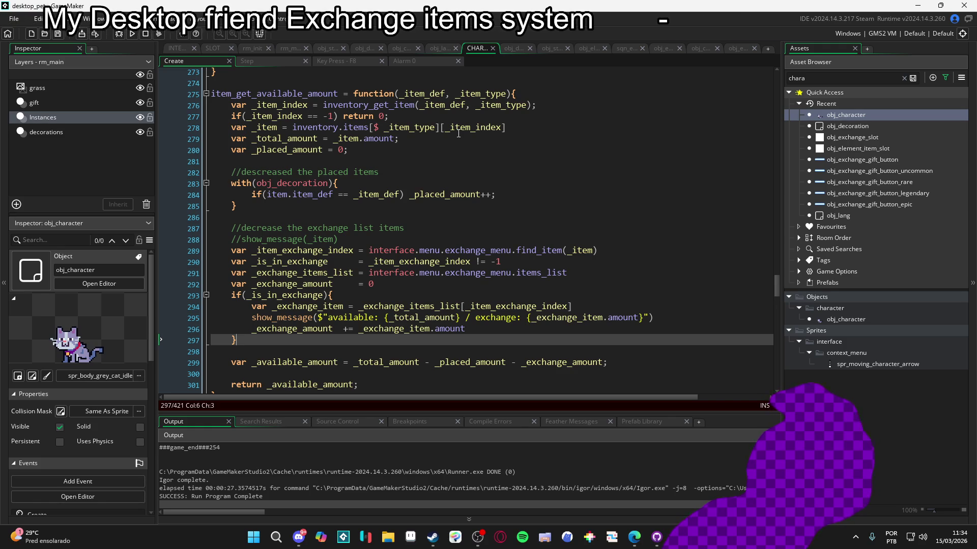
Scroll the interface script down to the //exchange mode block around line 350
click(173, 49)
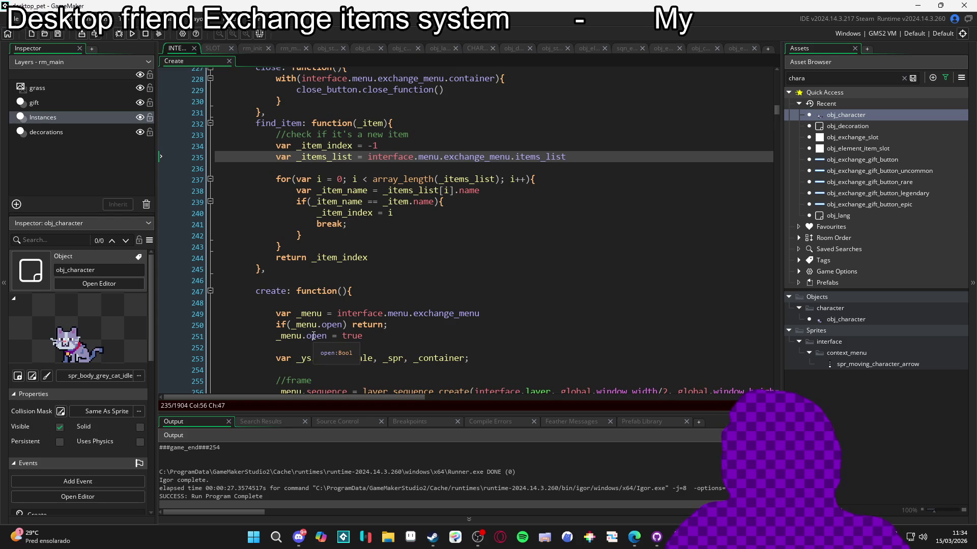
scroll(359, 320, down, 5)
scroll(359, 319, up, 12)
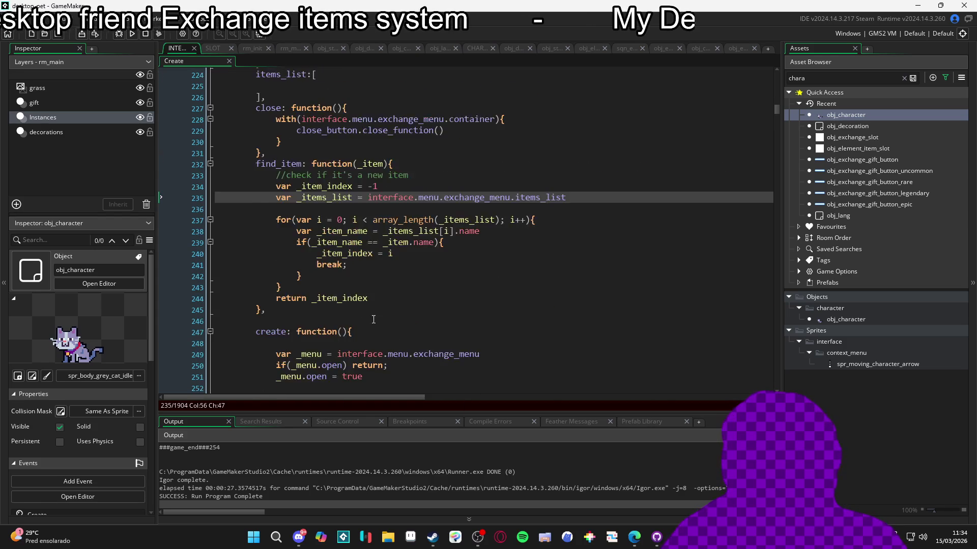
scroll(372, 318, down, 15)
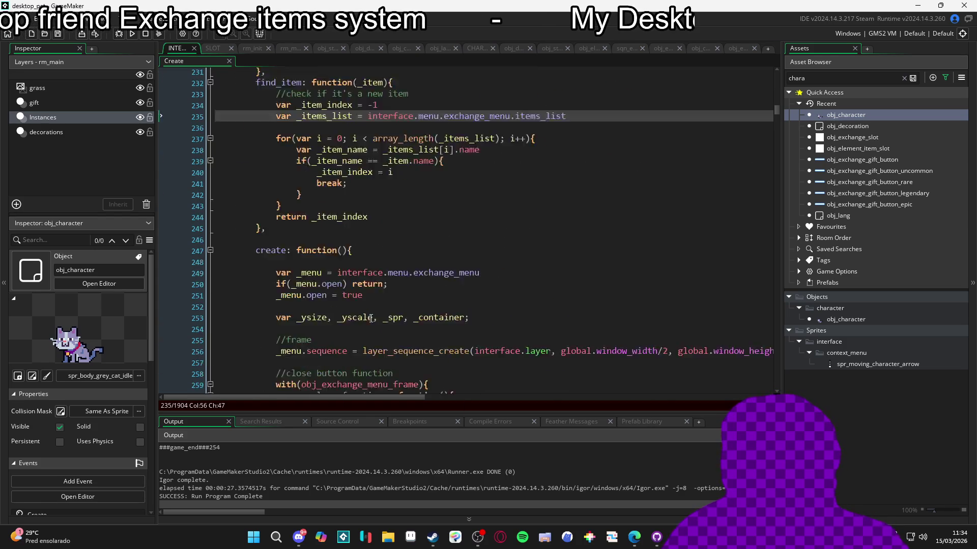
scroll(372, 305, down, 4)
click(363, 305)
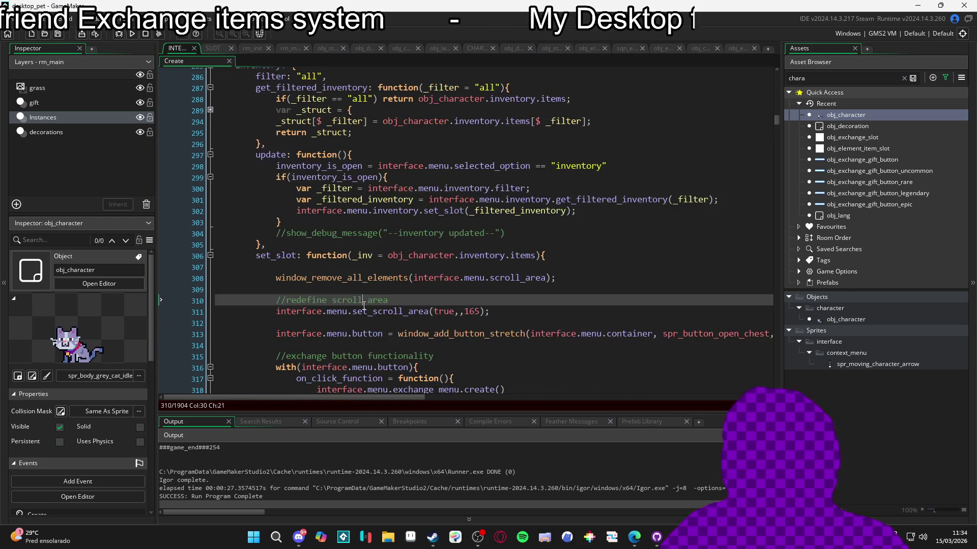
scroll(363, 306, down, 3)
scroll(364, 305, down, 12)
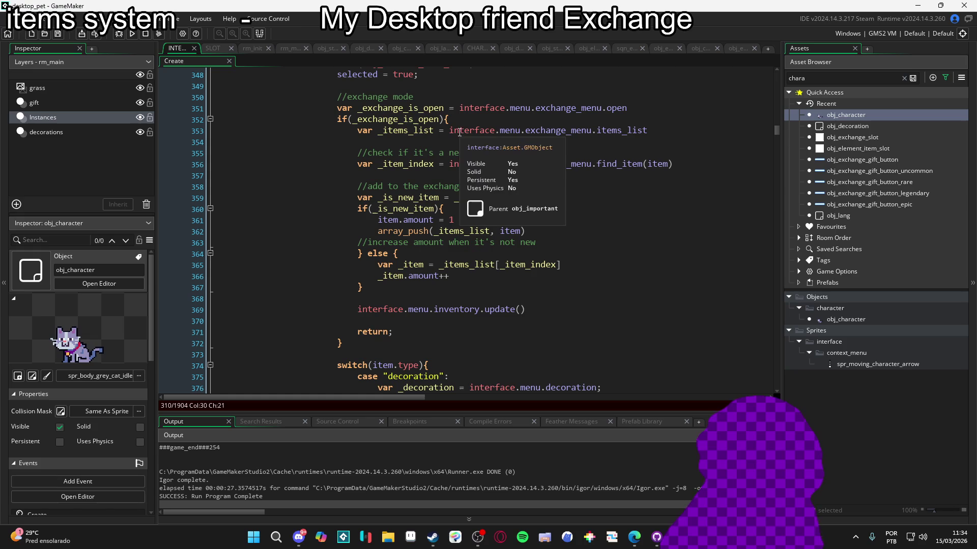
Change new exchange items' item.amount from 1 to 5 on line 361, then reopen obj_character's Create code
click(418, 220)
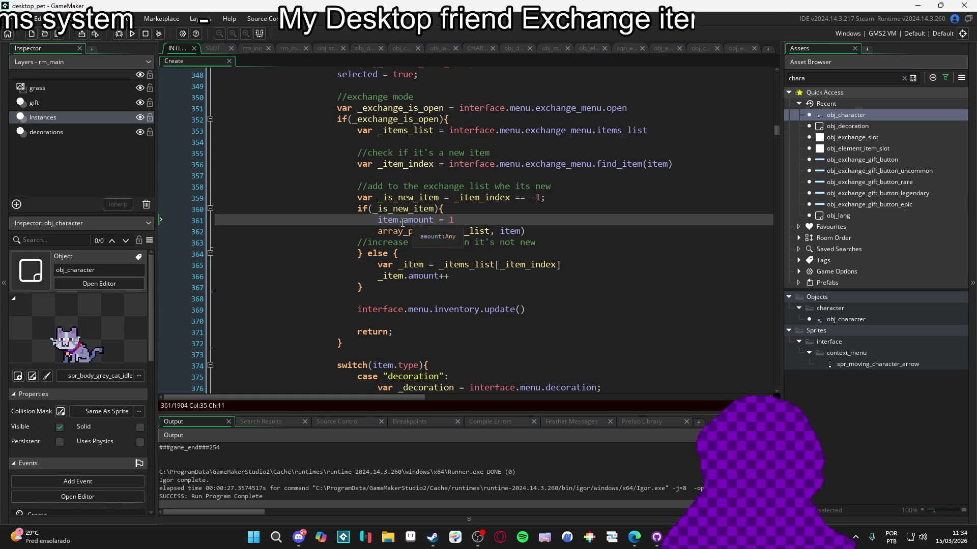
click(457, 222)
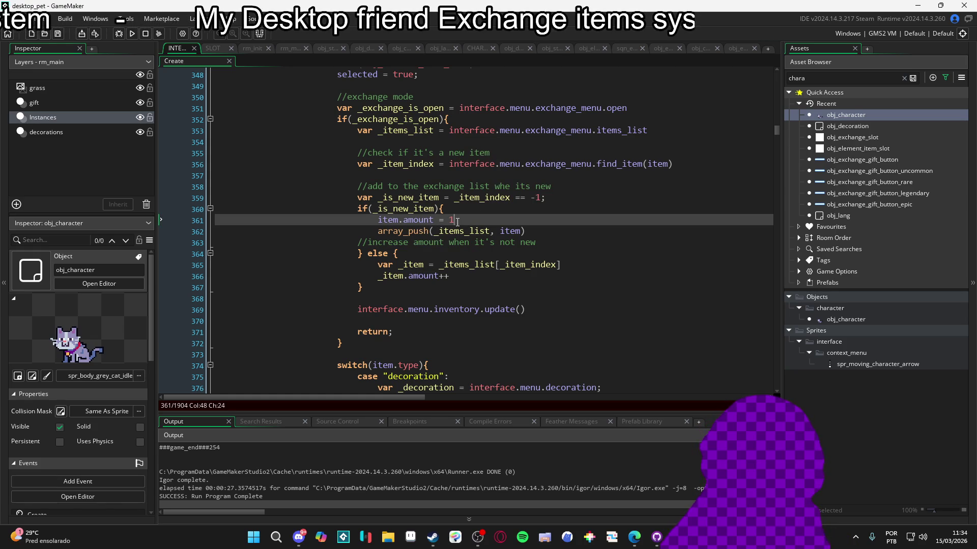
key(BackSpace)
text(5)
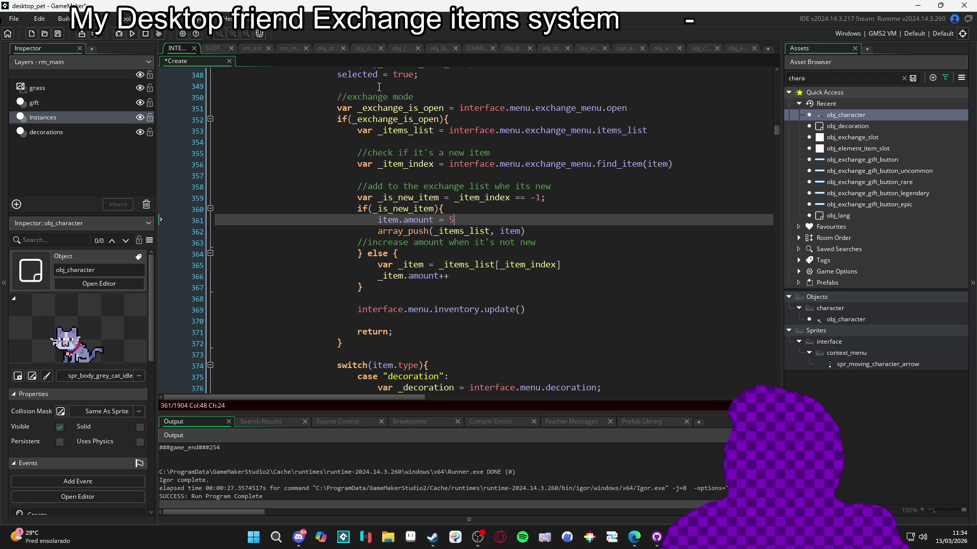
click(216, 47)
double_click(355, 136)
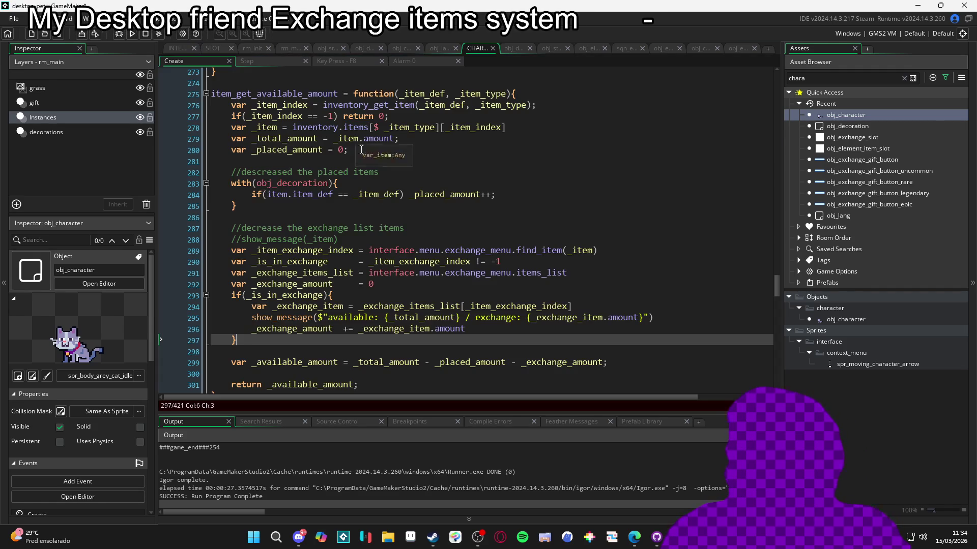
Run the game, drag the banana peel into Menu de Troca, confirm available: 5 / exchange: 5, then close
key(F5)
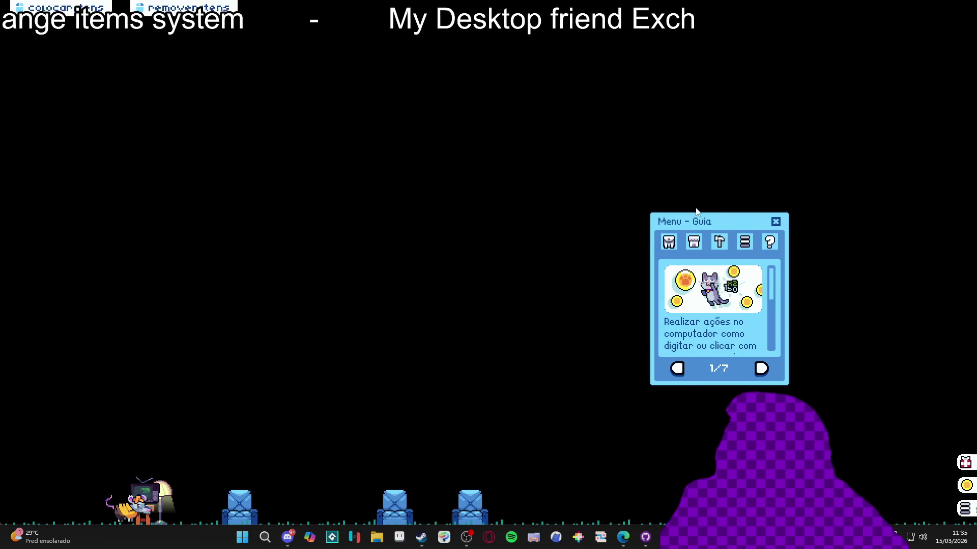
click(669, 242)
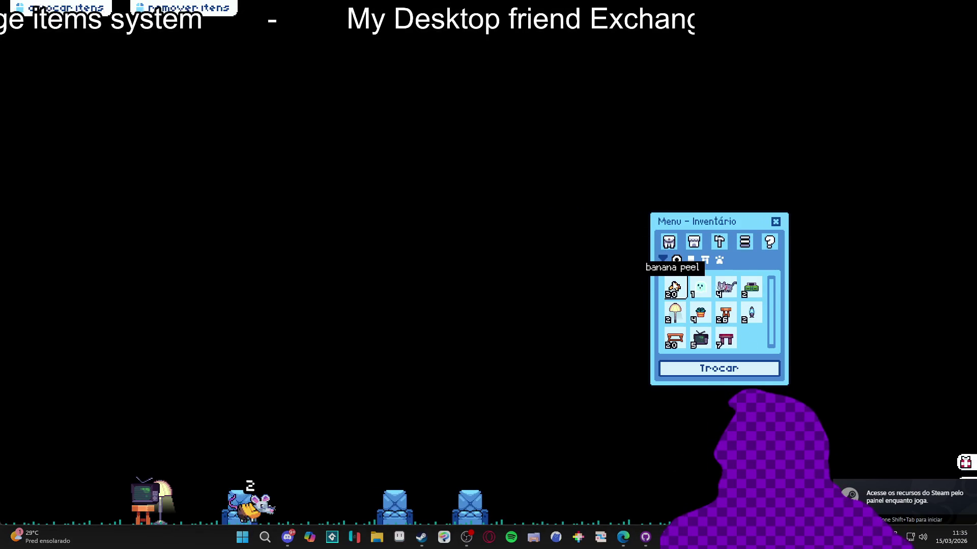
click(716, 370)
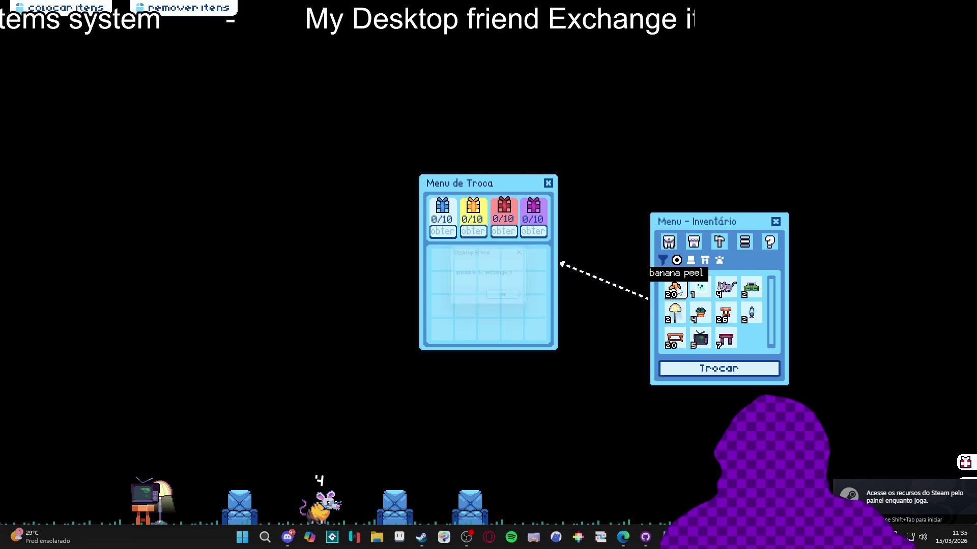
drag(674, 287, 558, 333)
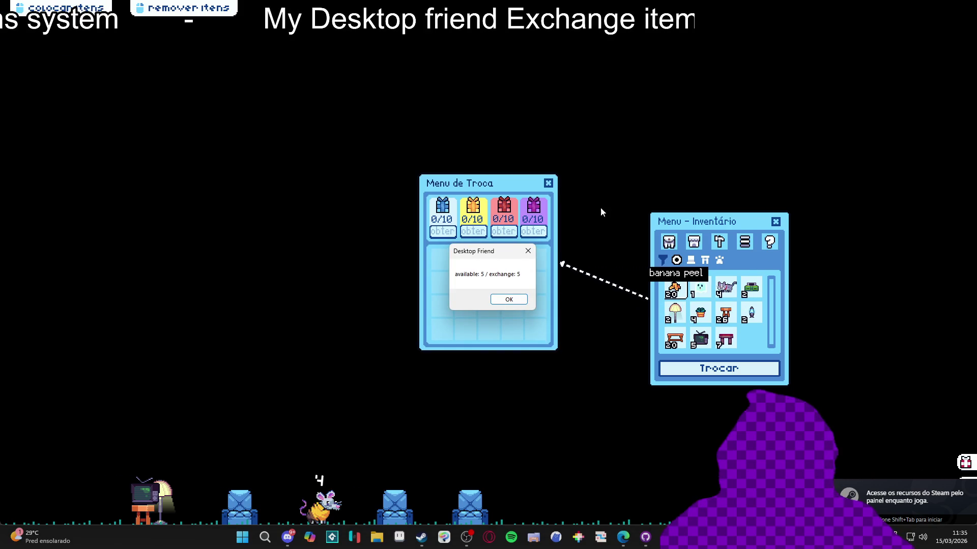
key(Return)
click(562, 263)
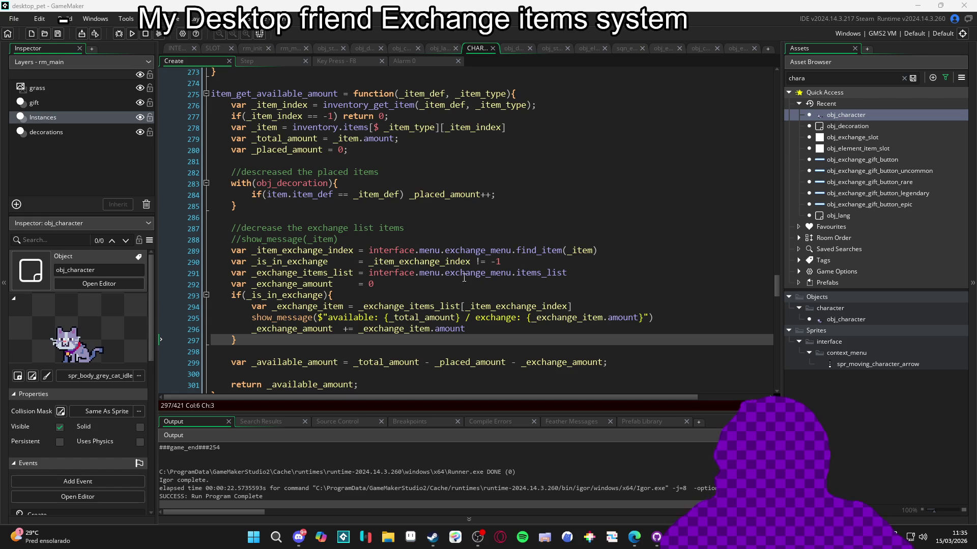
In the interface script, change item.amount = 5 back to 1 on line 361
click(179, 49)
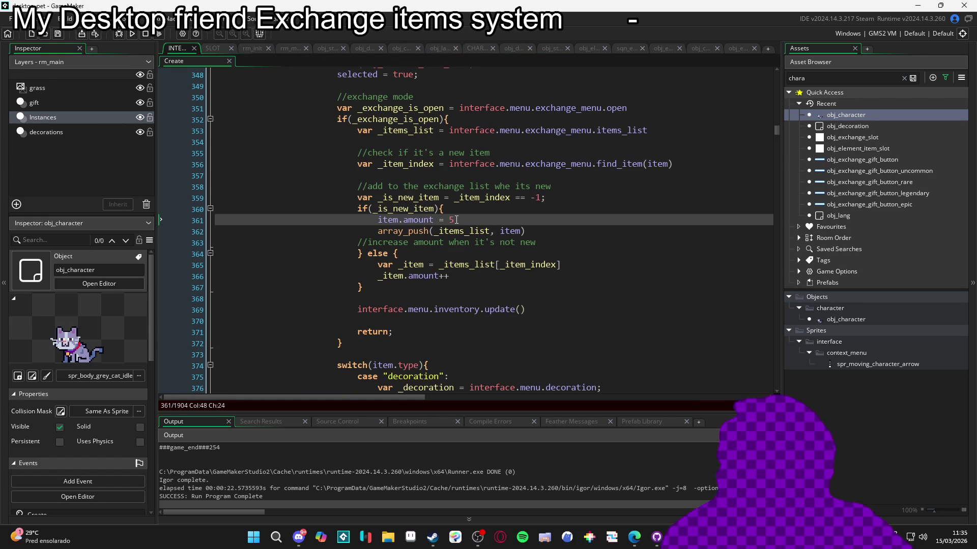
key(BackSpace)
text(1)
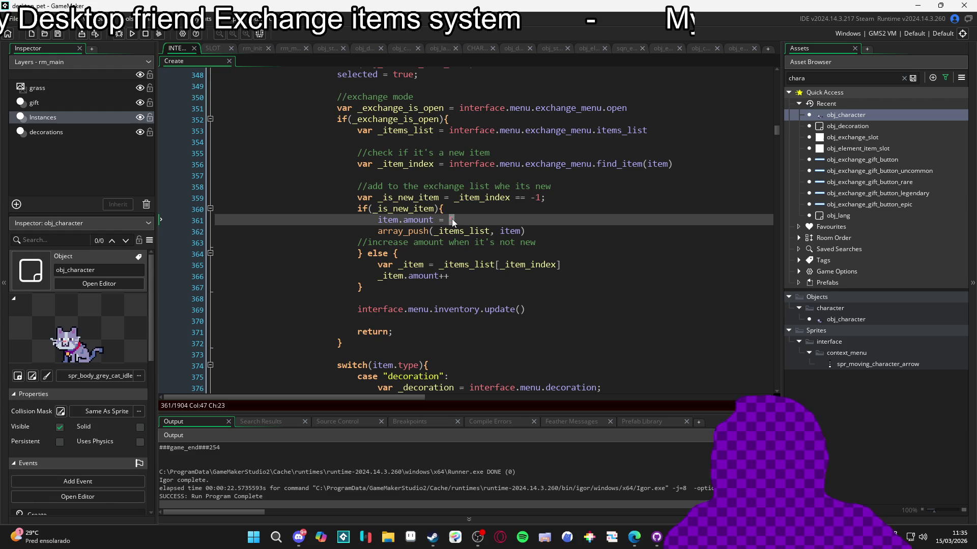
scroll(454, 219, up, 3)
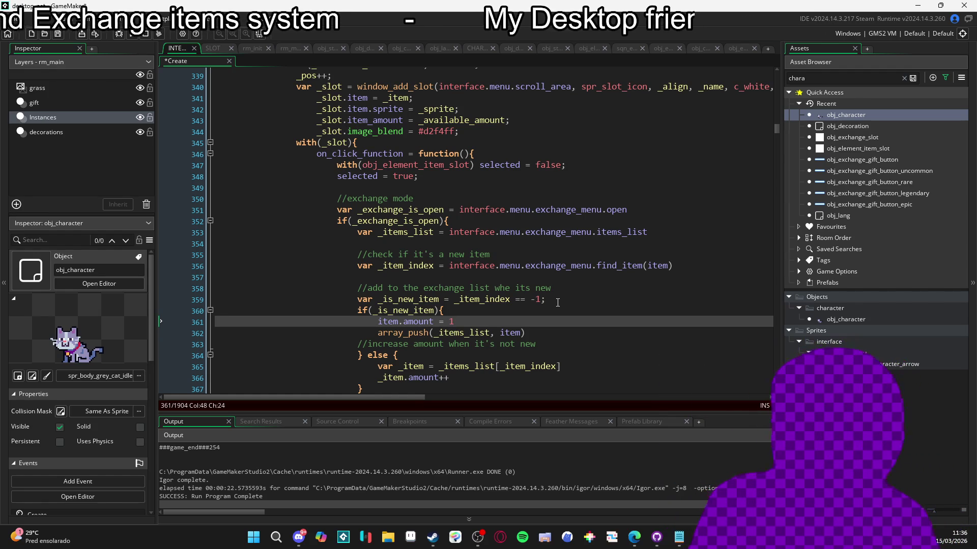
key(shift+Left)
key(shift+Left)
key(shift+Left)
scroll(557, 302, down, 1)
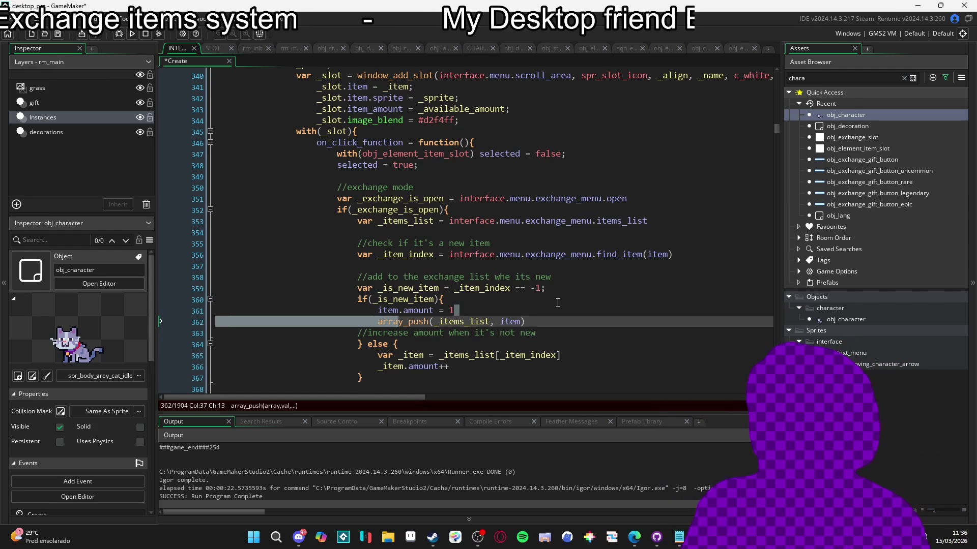
key(Left)
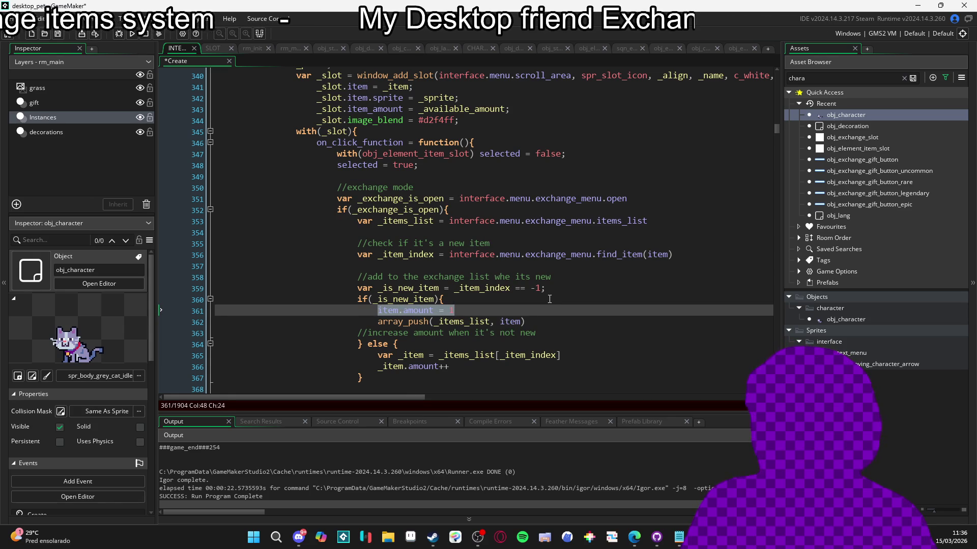
scroll(571, 286, up, 2)
scroll(572, 285, down, 3)
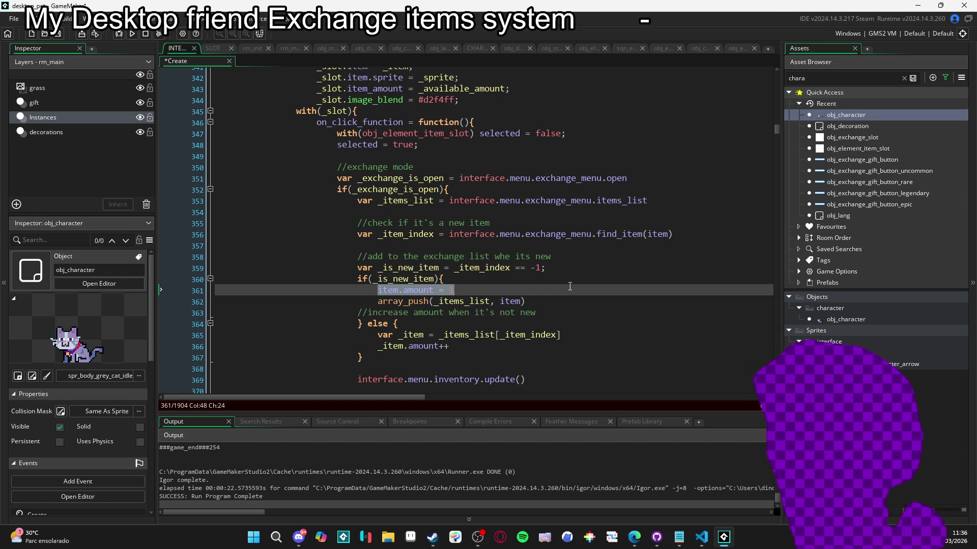
Declare _exchange_new_item as struct_copy(item) and push it in array_push instead of item
text(var _)
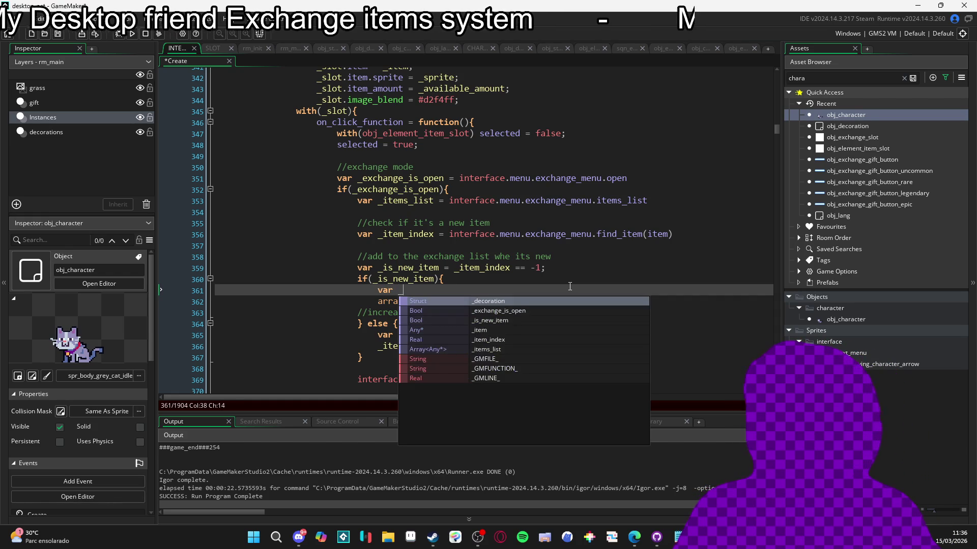
text(exchange_i)
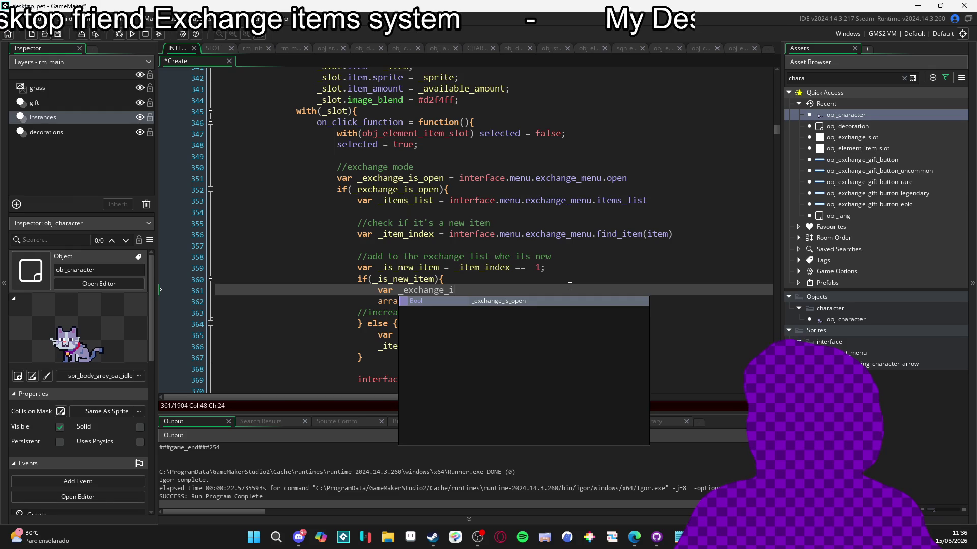
key(BackSpace)
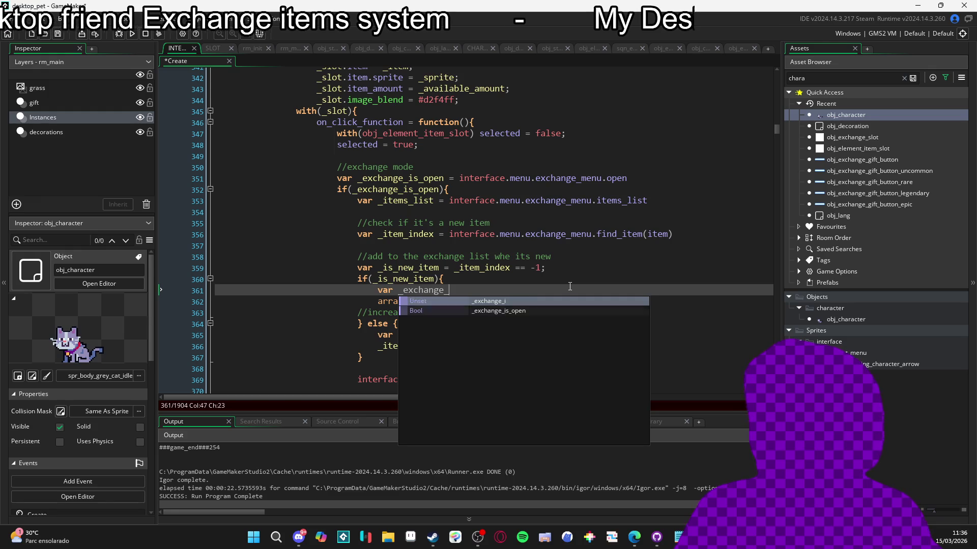
text(new_item =)
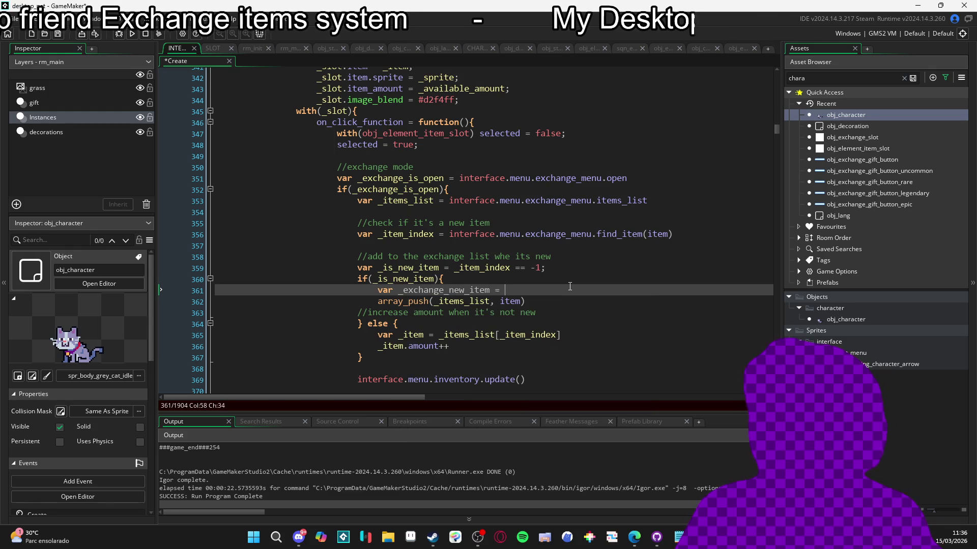
text(struc)
key(Return)
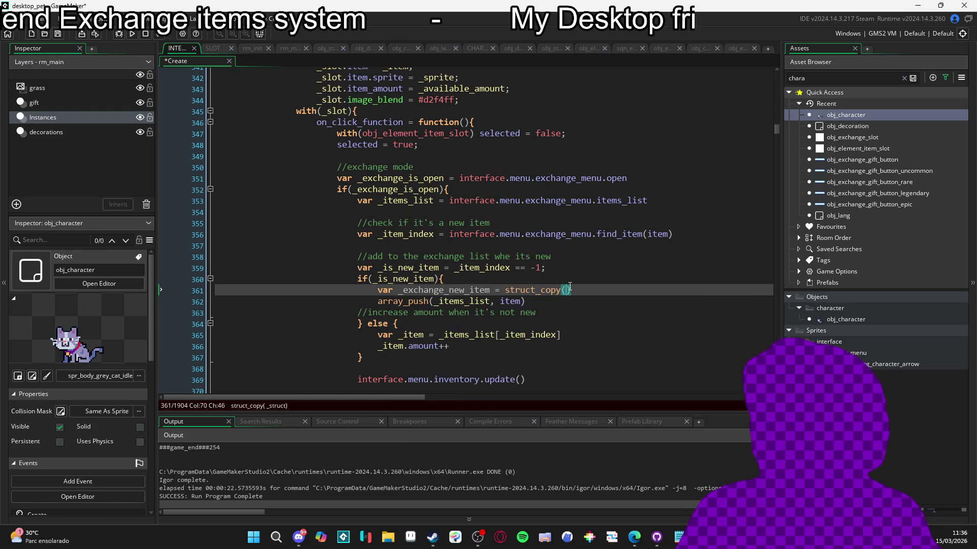
key(Escape)
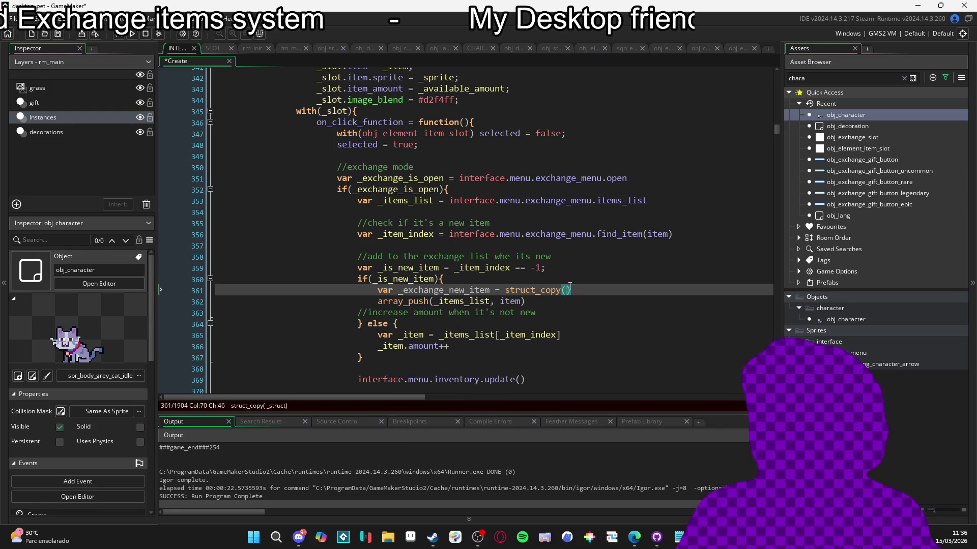
text(item)
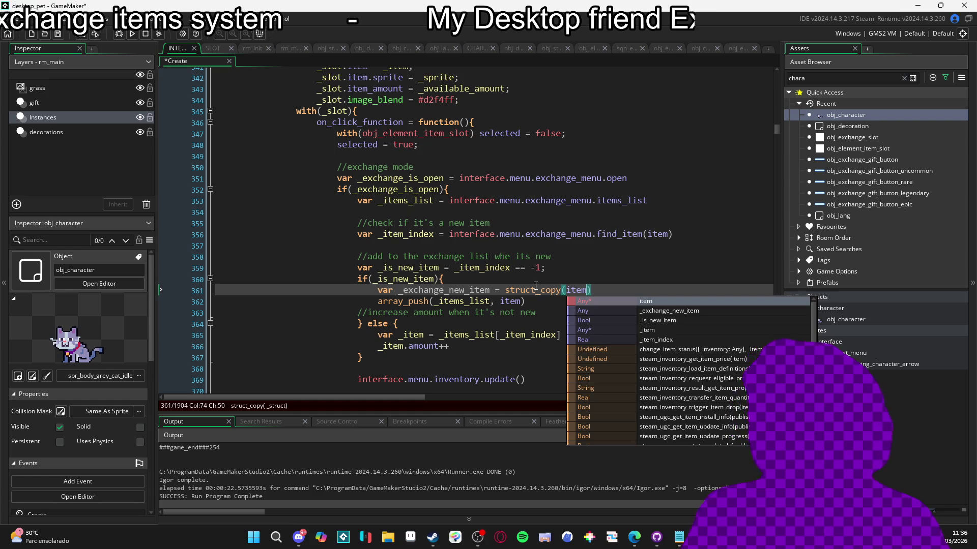
click(535, 290)
double_click(473, 290)
key(ctrl+c)
double_click(511, 301)
key(ctrl+v)
Add _exchange_new_item.amount = 1 below it, aligning the equals signs
click(659, 293)
key(Return)
text(_exchange_new_item.)
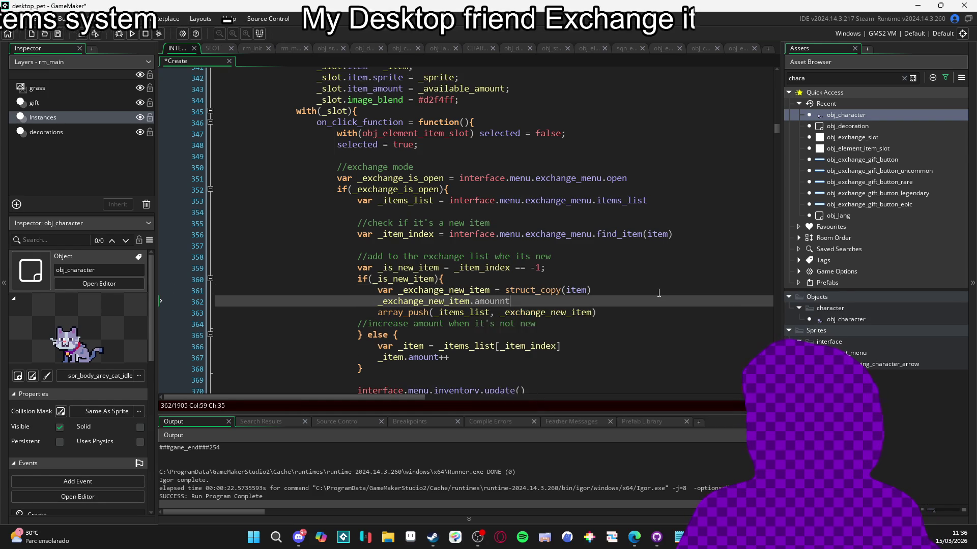
key(BackSpace)
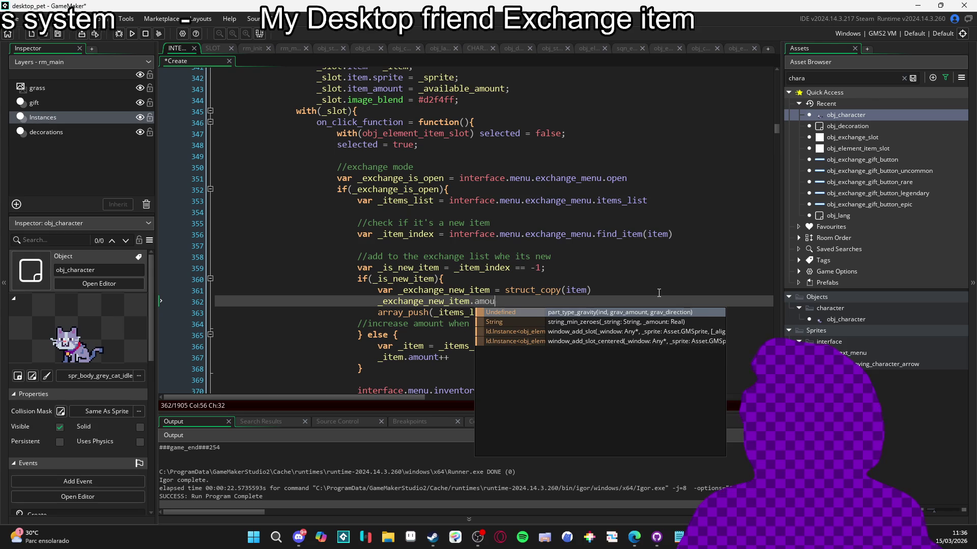
text(nt = 1)
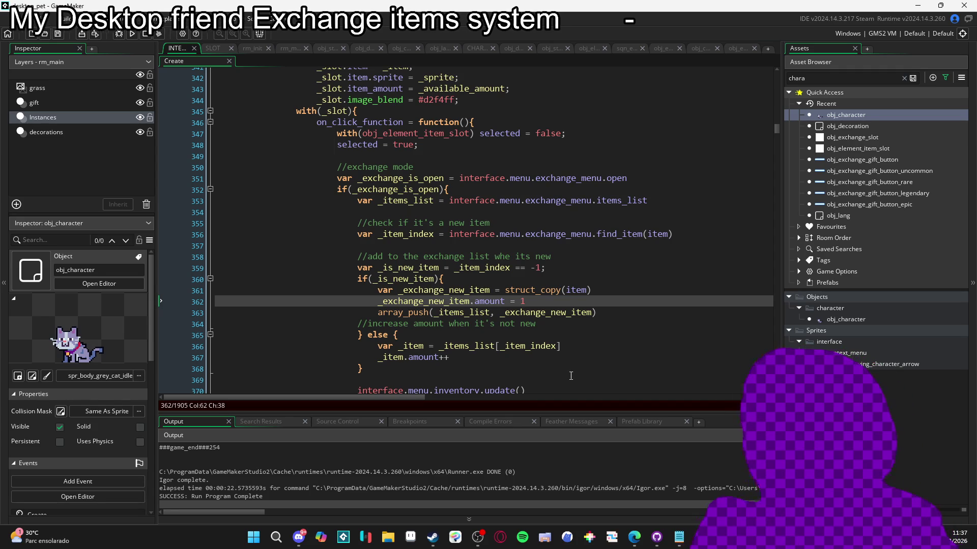
key(Up)
key(ctrl+Left)
key(ctrl+Left)
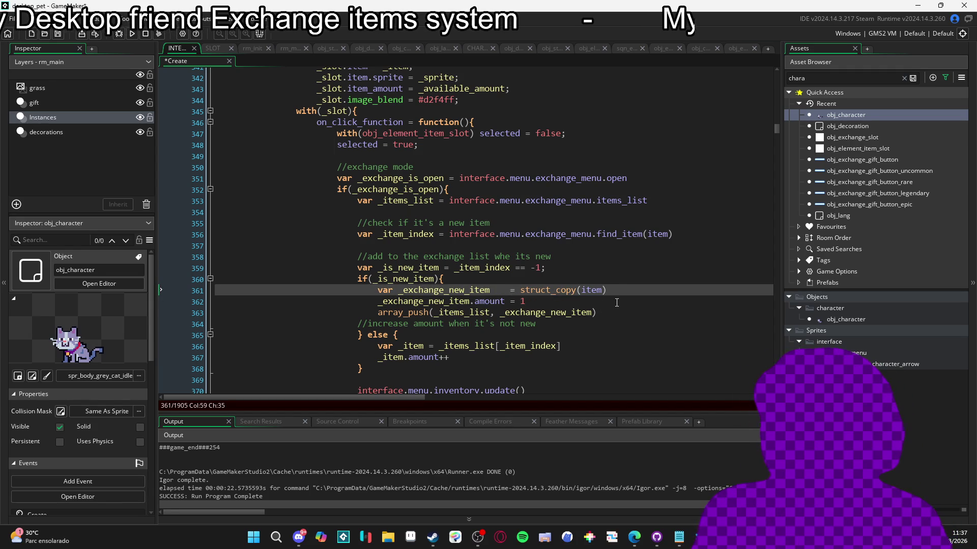
key(BackSpace)
click(616, 302)
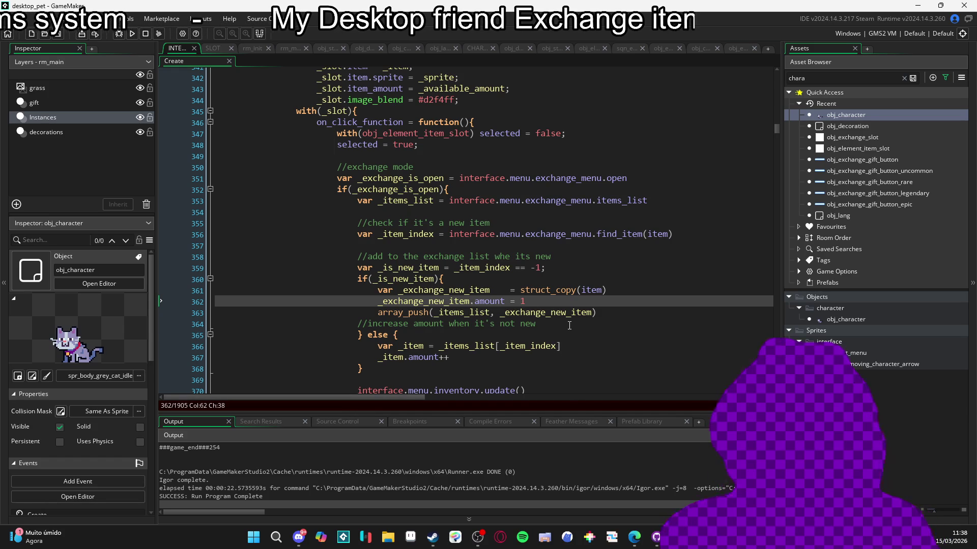
Run the game, add a banana peel to the exchange (available: 20 / exchange: 1), then close it
click(623, 312)
key(F5)
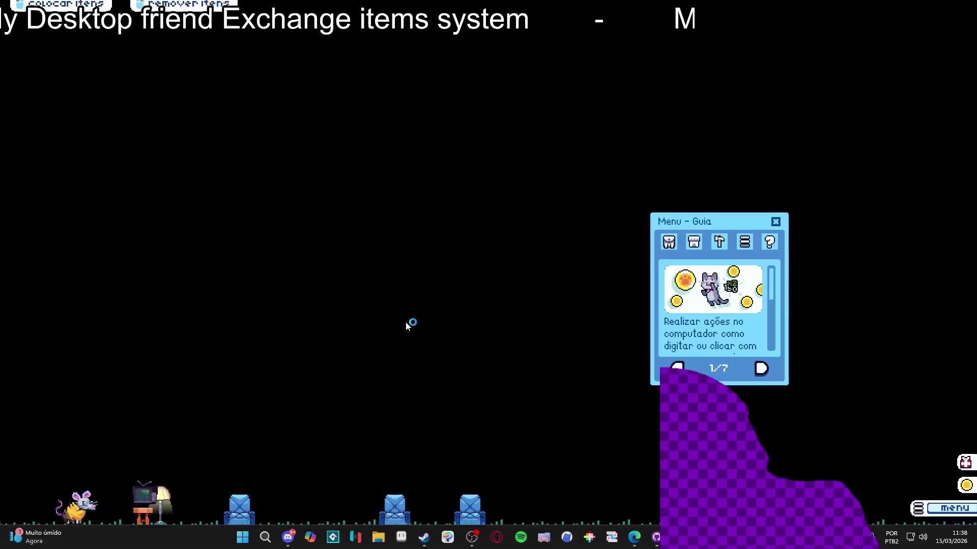
click(670, 243)
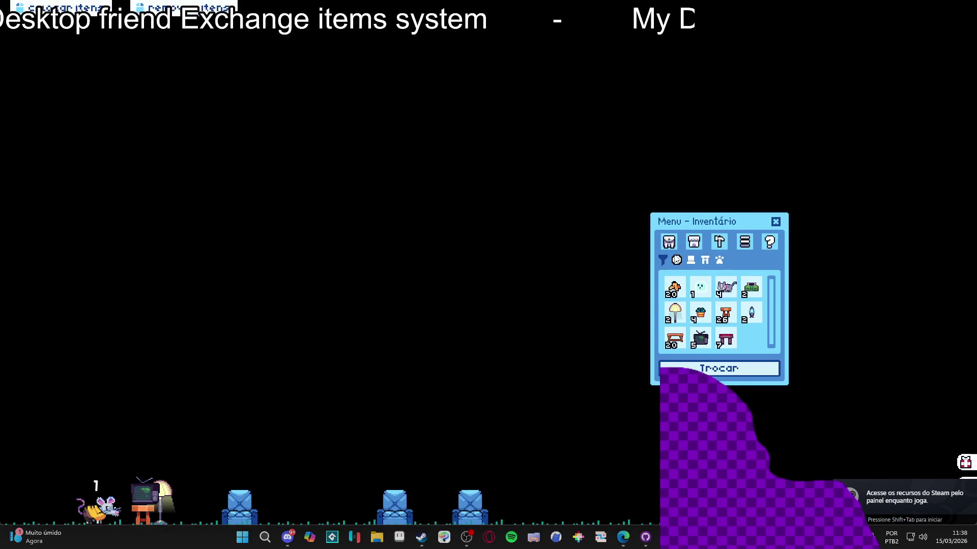
click(718, 369)
click(673, 297)
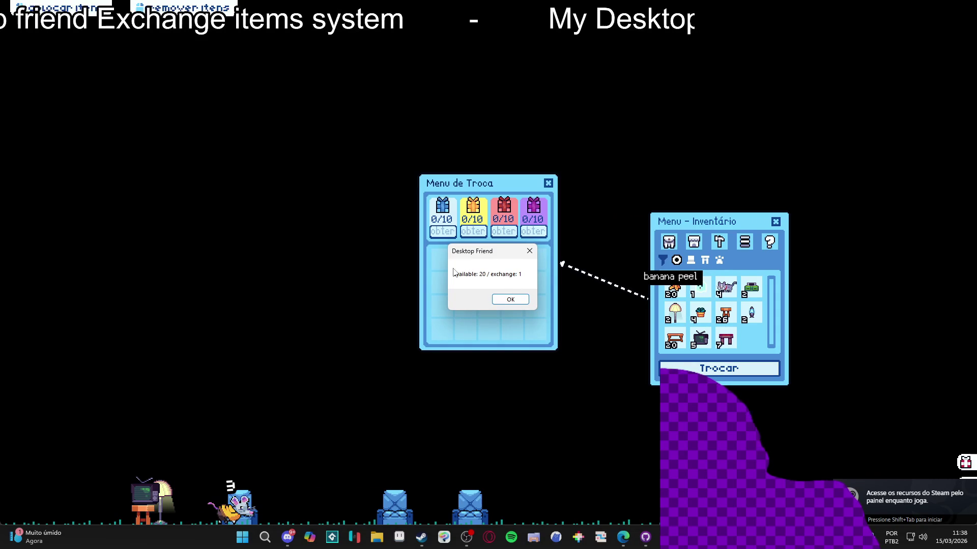
click(511, 299)
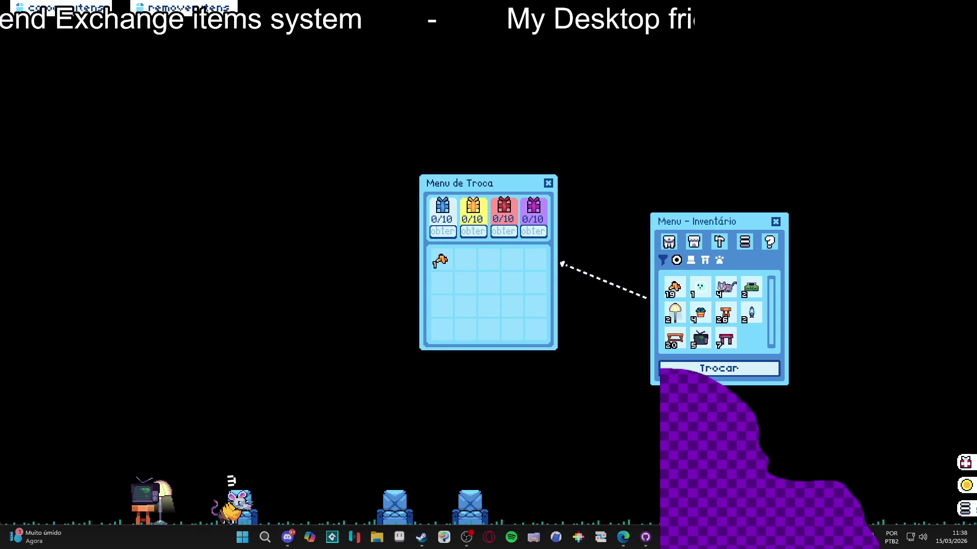
key(Escape)
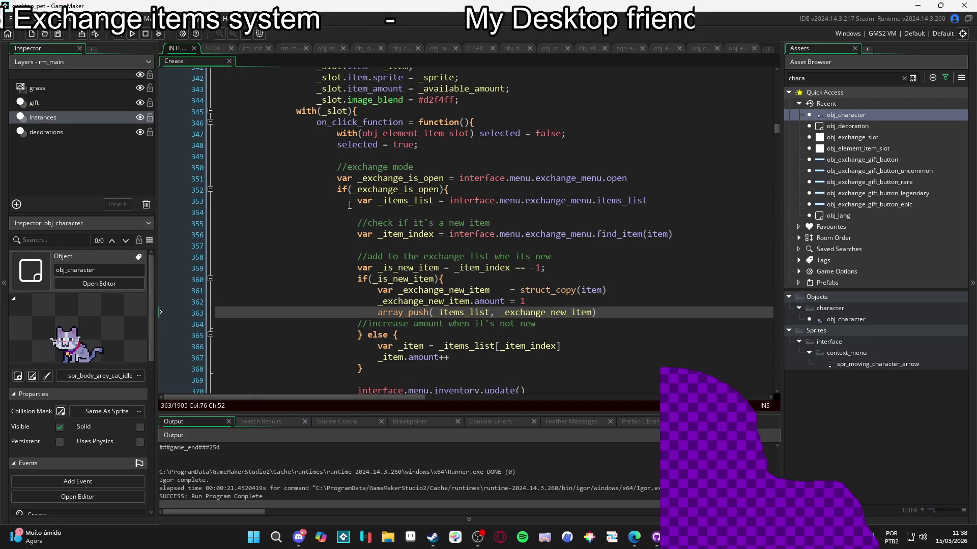
Remove the show_message debug line 295 from obj_character's Create event and run the game with F5
click(216, 49)
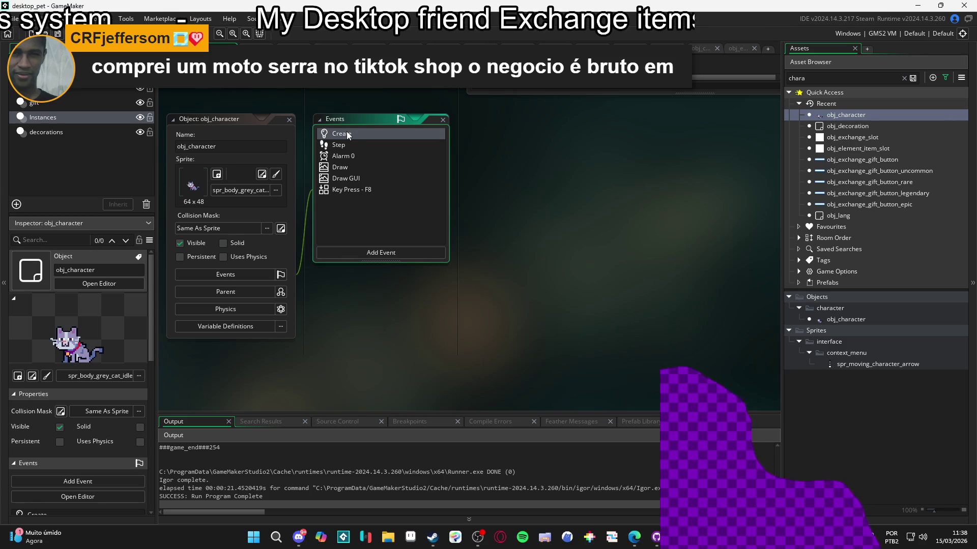
double_click(346, 133)
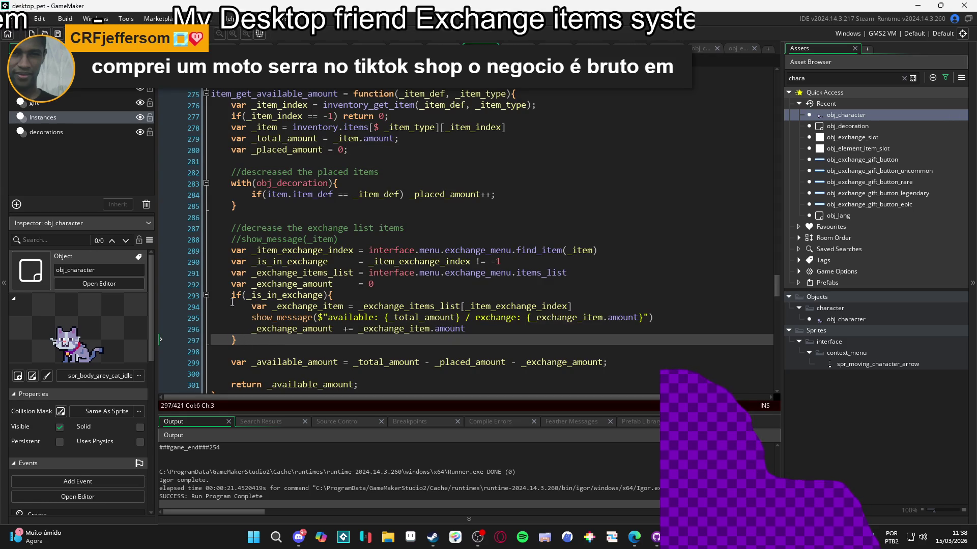
mouse_move(251, 316)
drag(250, 316, 663, 316)
key(BackSpace)
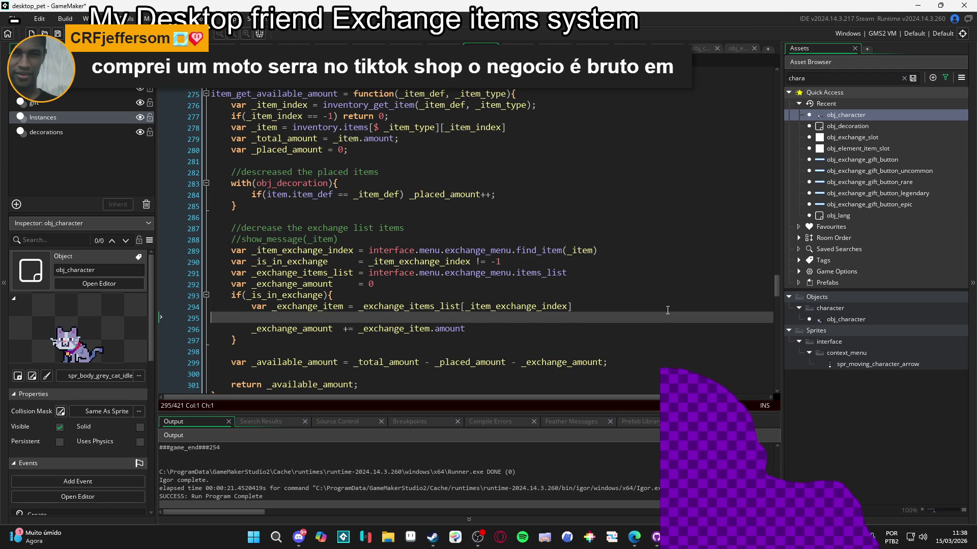
key(BackSpace)
key(F5)
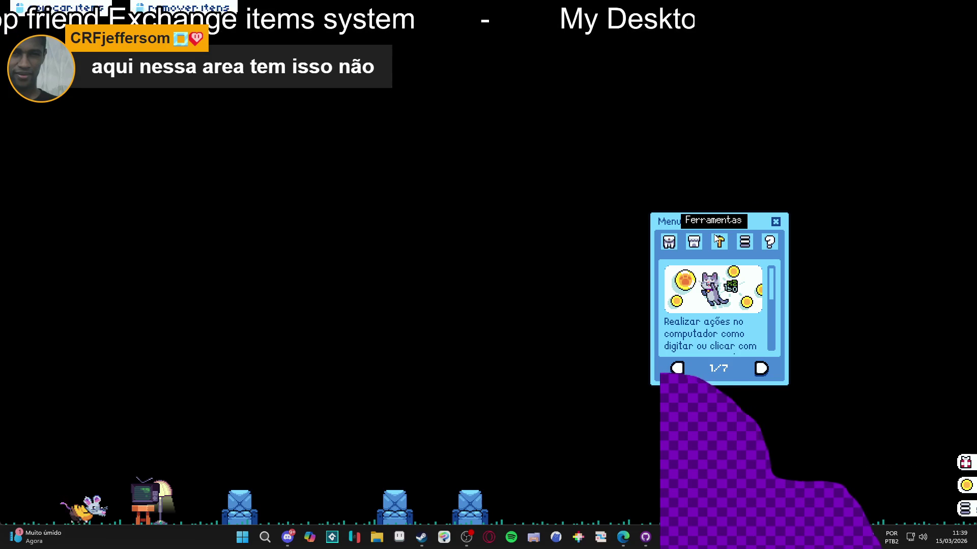
Open Inventário's Trocar menu and move every banana peel into the exchange
click(669, 243)
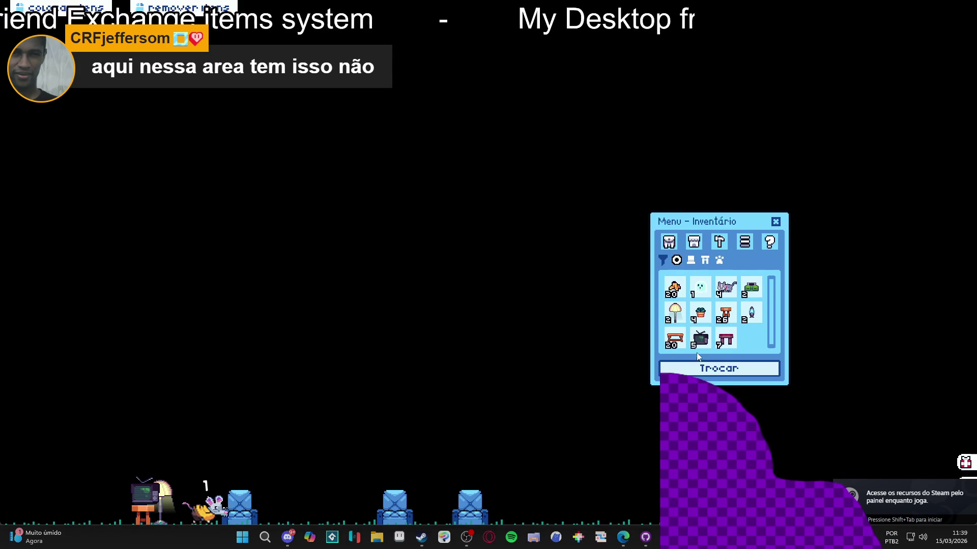
click(717, 368)
click(672, 291)
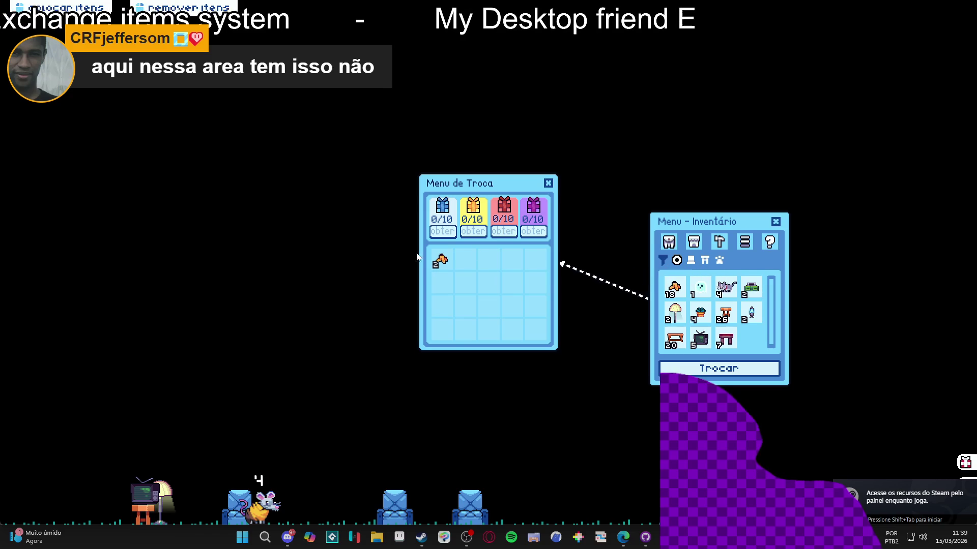
click(670, 288)
click(669, 289)
click(670, 290)
click(671, 291)
click(673, 290)
click(675, 289)
click(675, 289)
click(676, 289)
click(677, 289)
click(677, 289)
click(676, 288)
click(677, 289)
click(677, 289)
click(677, 289)
click(677, 289)
click(677, 289)
click(677, 289)
click(677, 288)
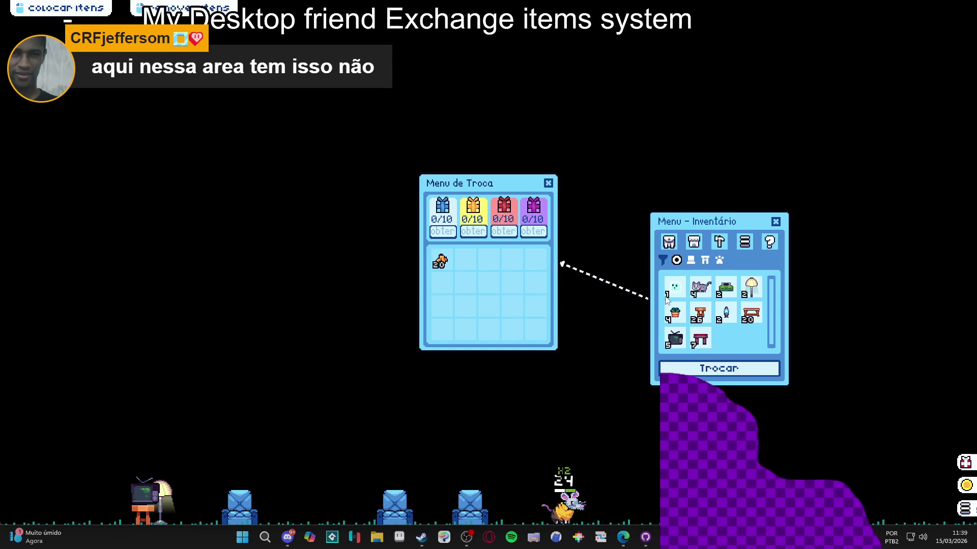
Move the grey cats, ghost, classic consoles, fancy lamp, red cushion benches, old TVs and wooden tables into the exchange
click(701, 287)
click(674, 288)
click(701, 287)
click(701, 287)
click(701, 287)
click(675, 287)
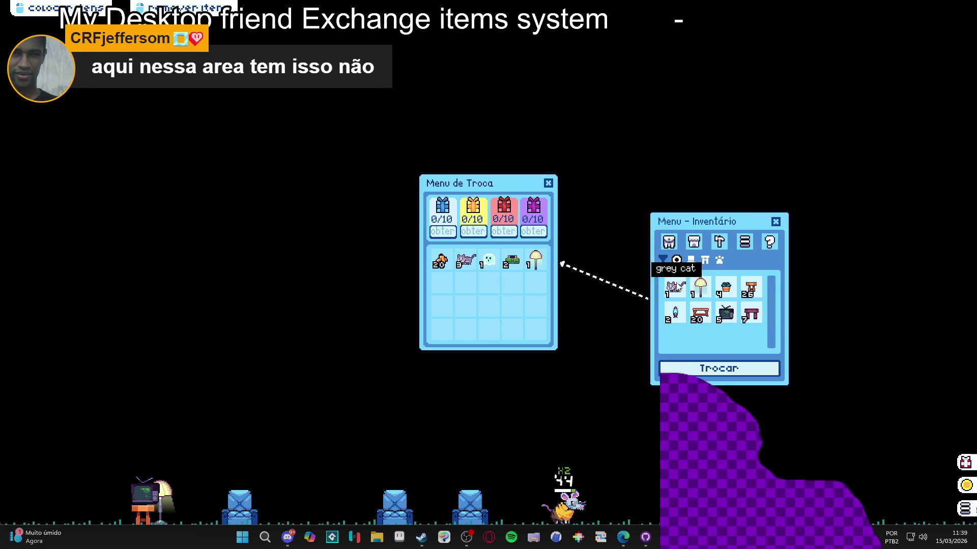
click(675, 287)
click(675, 287)
click(726, 313)
click(726, 314)
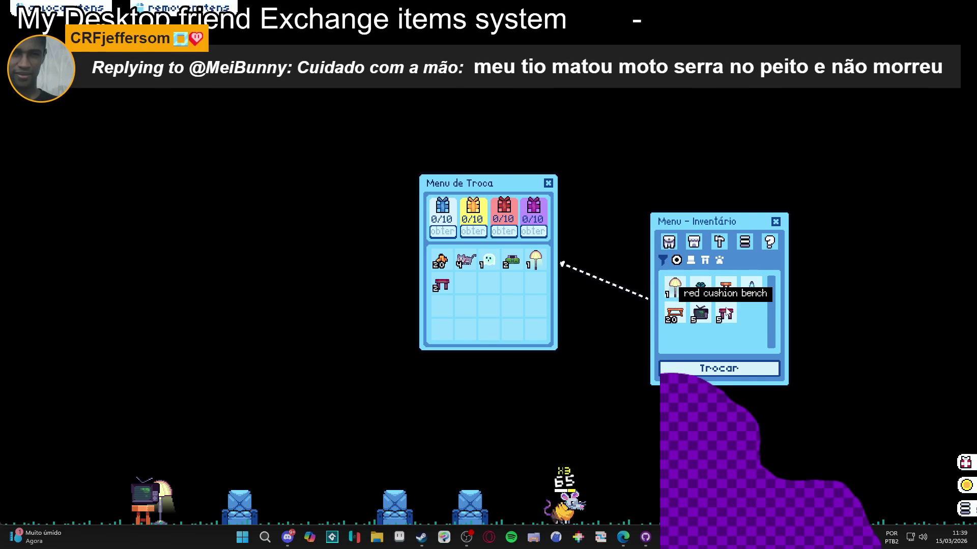
click(726, 313)
click(726, 313)
click(726, 313)
click(700, 313)
click(698, 313)
click(698, 312)
click(698, 313)
click(698, 313)
click(681, 314)
click(681, 313)
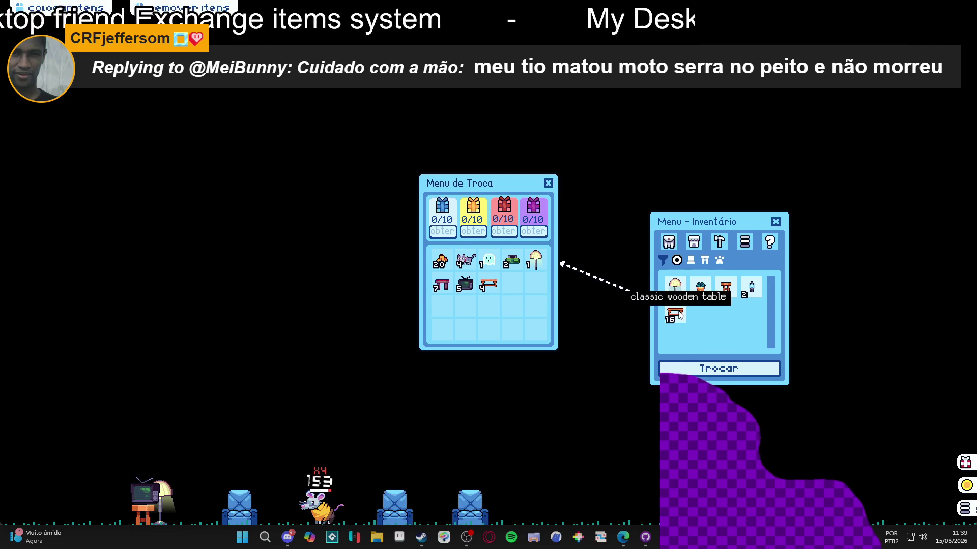
click(680, 315)
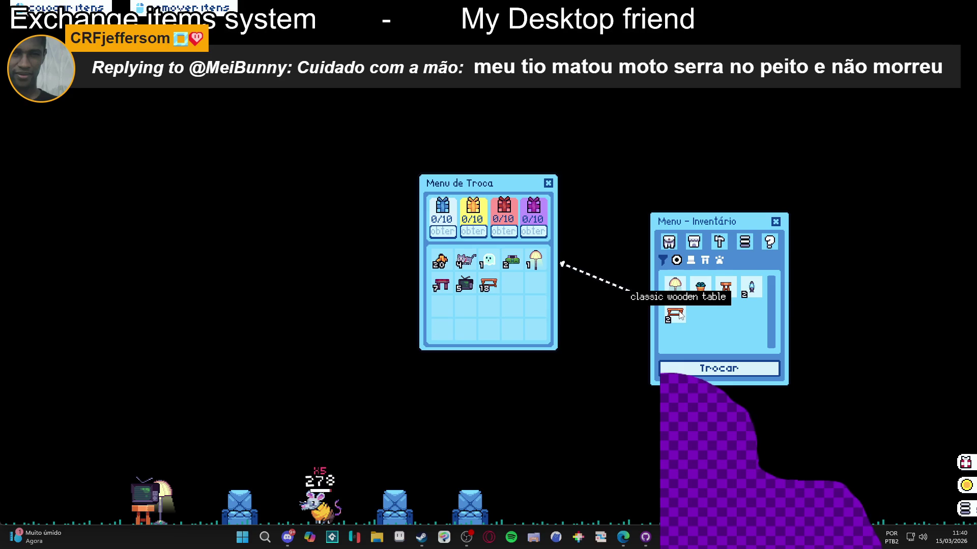
click(680, 315)
click(680, 315)
Move the second lamp, orange plant pots, all wooden stools and both blue lava lamps into the exchange
click(680, 295)
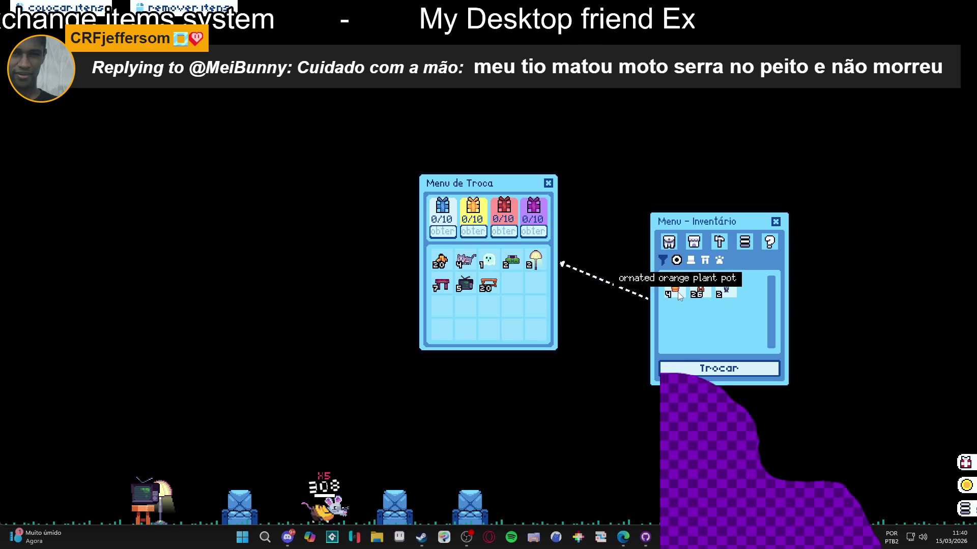
click(680, 295)
click(680, 295)
click(680, 295)
click(680, 295)
click(679, 295)
click(680, 295)
click(679, 295)
click(678, 295)
click(679, 295)
click(679, 295)
click(678, 295)
click(678, 295)
click(678, 295)
click(678, 295)
click(679, 295)
click(679, 295)
click(678, 295)
click(678, 295)
click(678, 295)
click(677, 294)
click(678, 295)
click(675, 293)
click(675, 294)
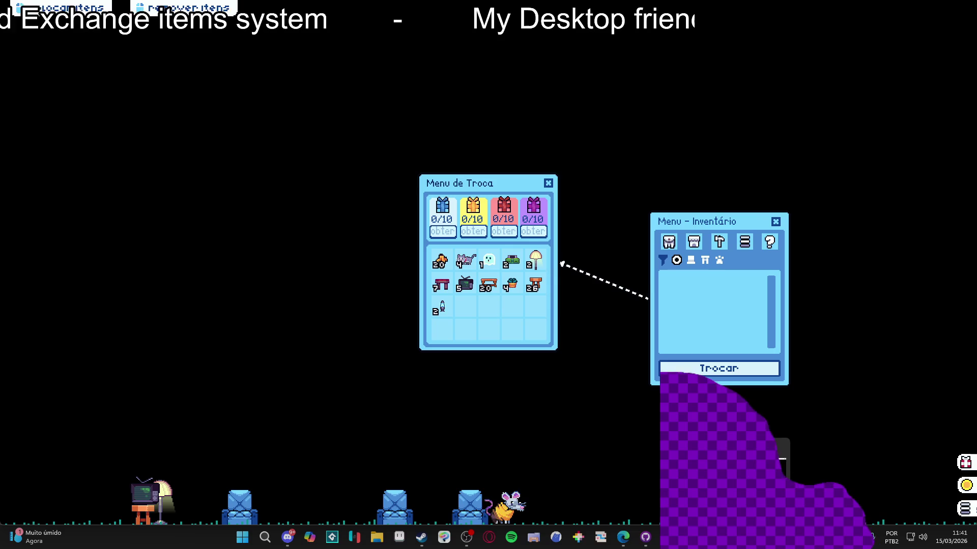
Drag the Menu de Troca window toward the lower right to test it in the running game
mouse_move(473, 191)
mouse_down()
mouse_move(483, 200)
mouse_move(487, 98)
mouse_move(490, 250)
mouse_move(507, 215)
mouse_move(513, 224)
mouse_move(503, 223)
mouse_up()
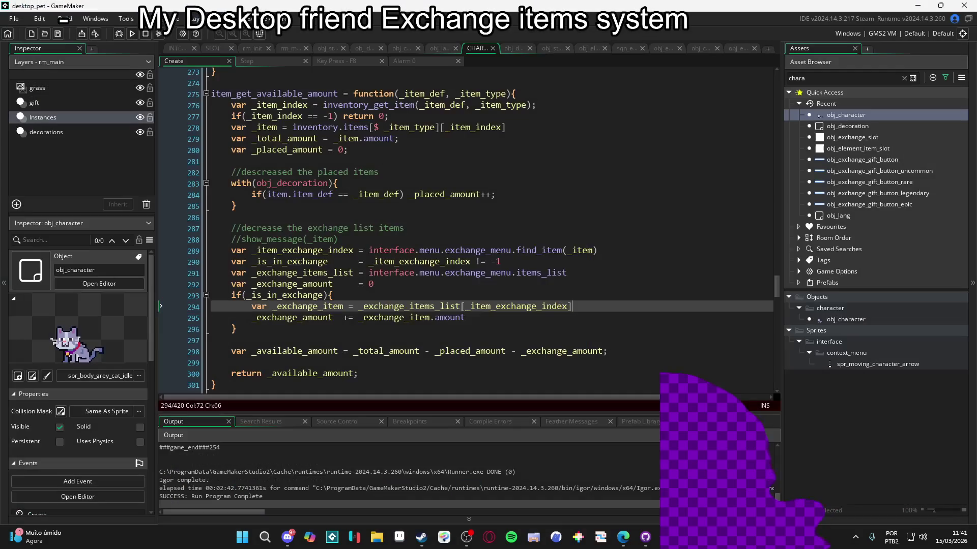
Leave a blank line between the exchange variable declarations and the if(_is_in_exchange) block
click(532, 339)
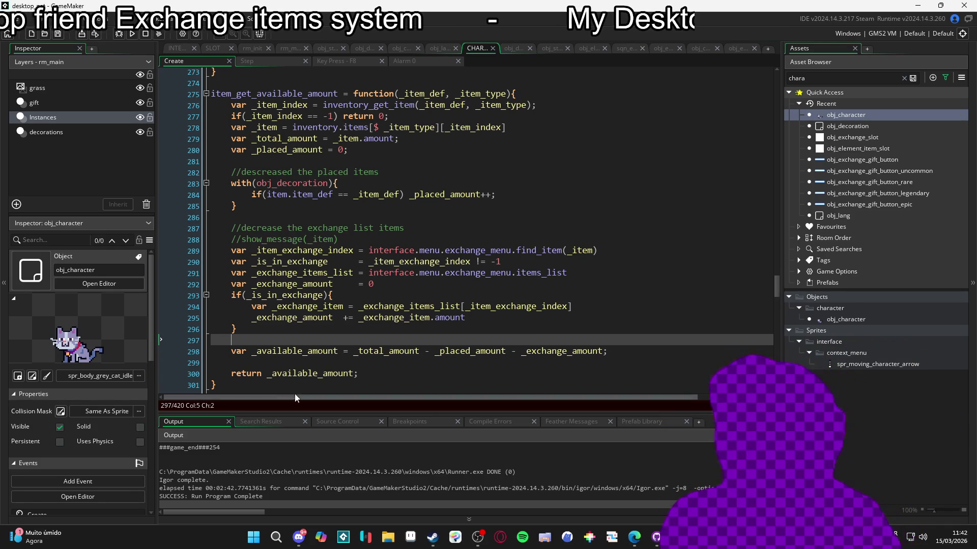
key(Up)
key(Down)
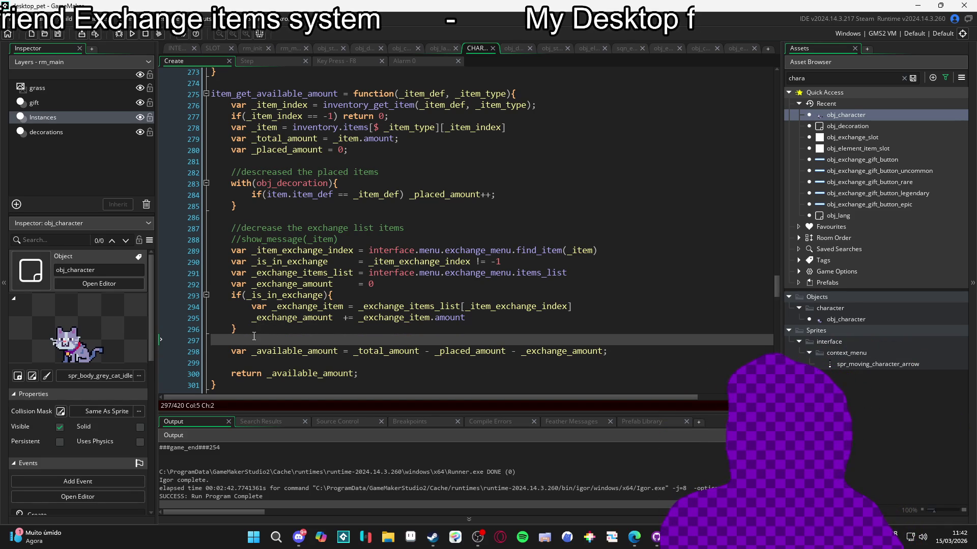
click(233, 296)
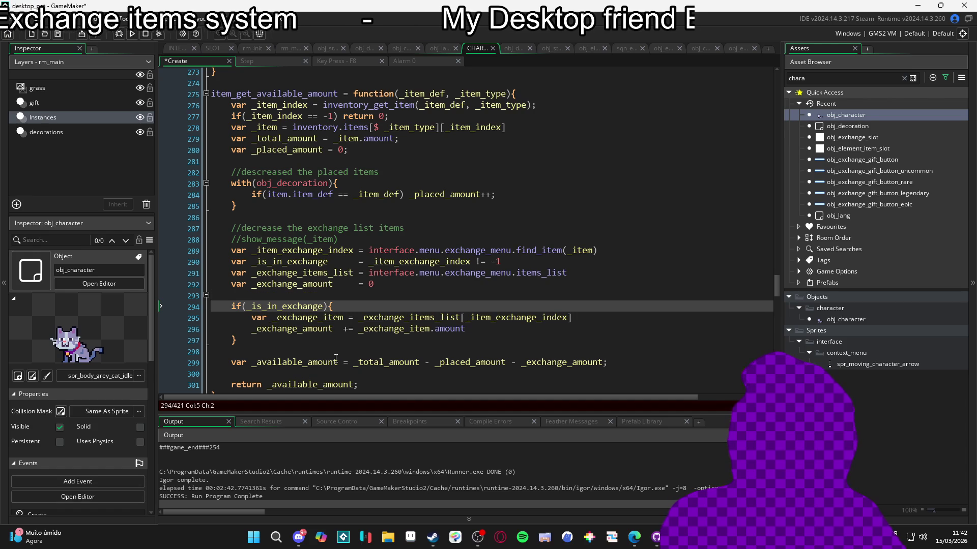
click(296, 330)
click(296, 341)
scroll(296, 344, down, 2)
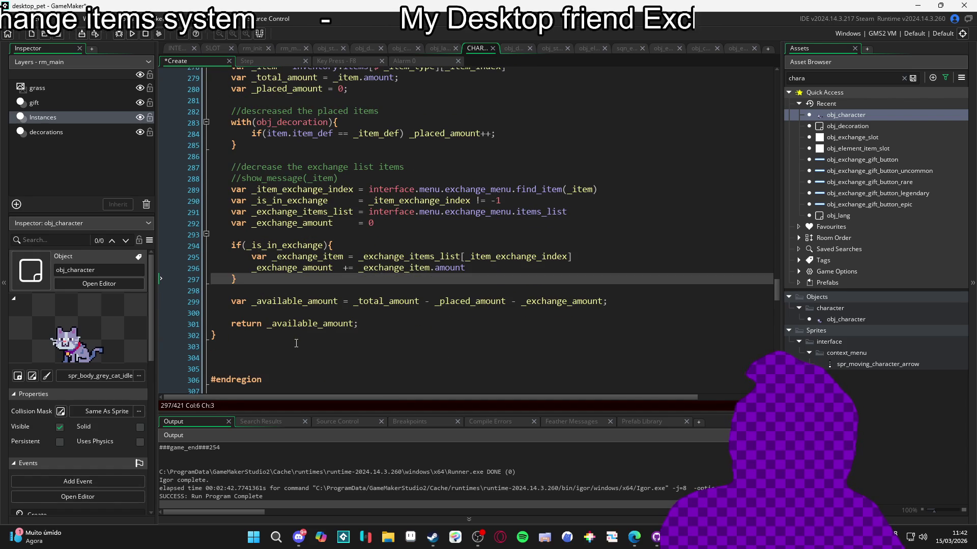
click(273, 291)
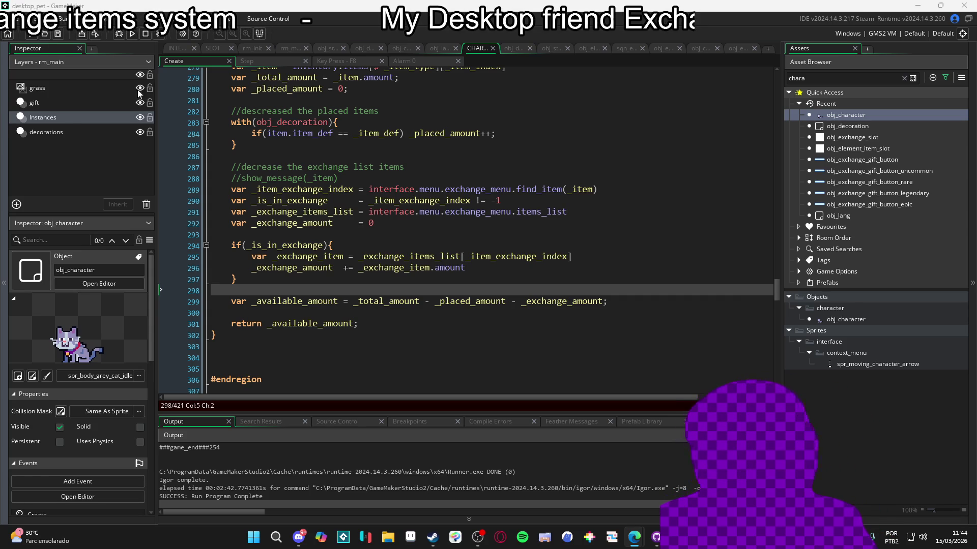
Return to the interface script's exchange click code and review the amount, array_push and else lines 362–365
mouse_move(487, 219)
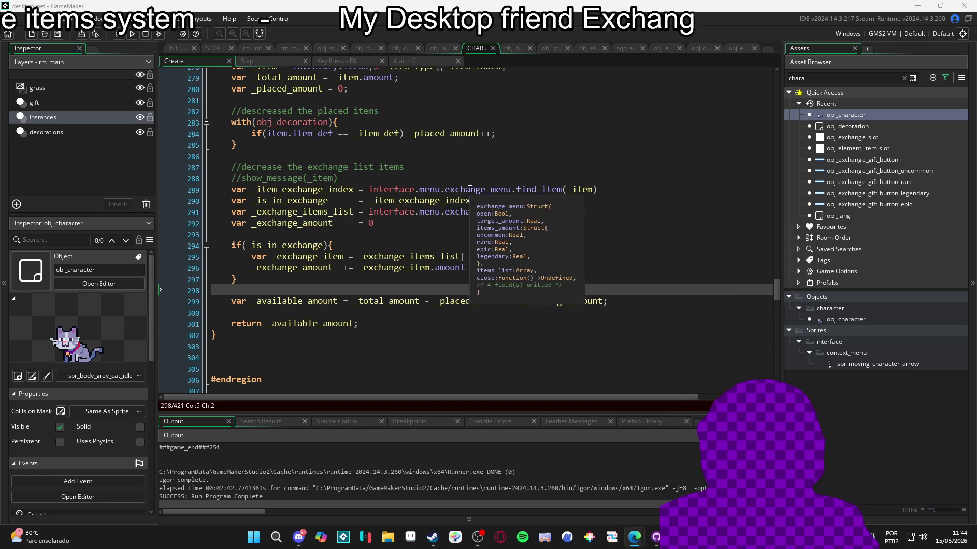
click(224, 49)
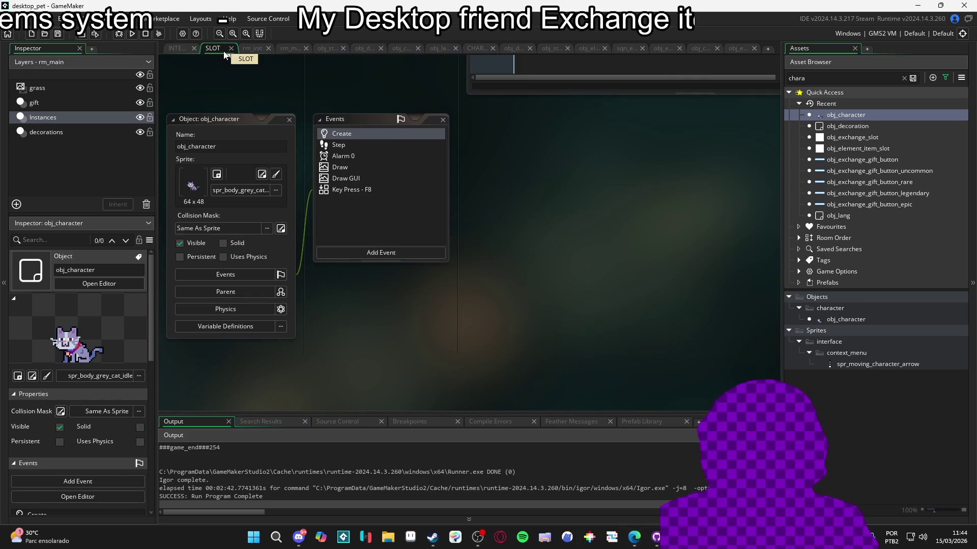
click(251, 48)
click(189, 47)
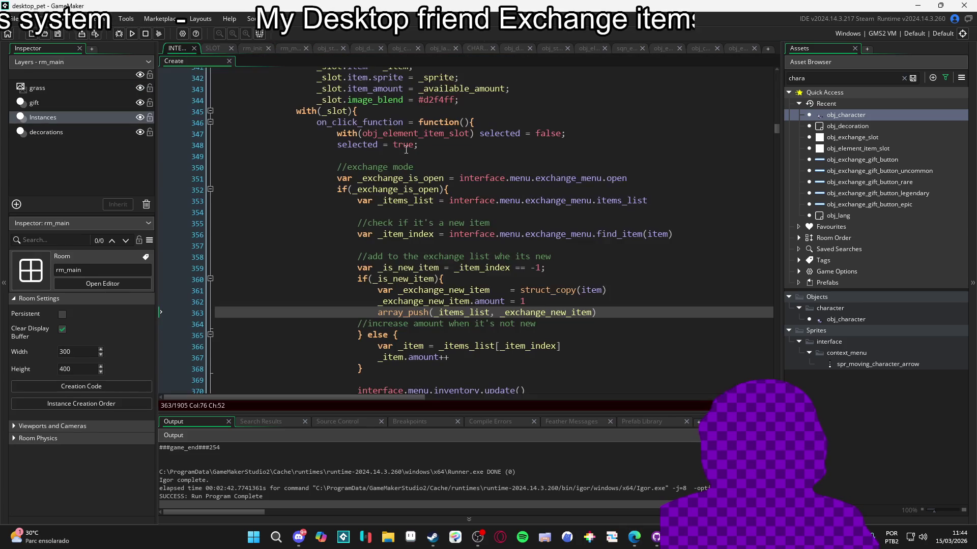
click(556, 301)
click(564, 312)
click(583, 333)
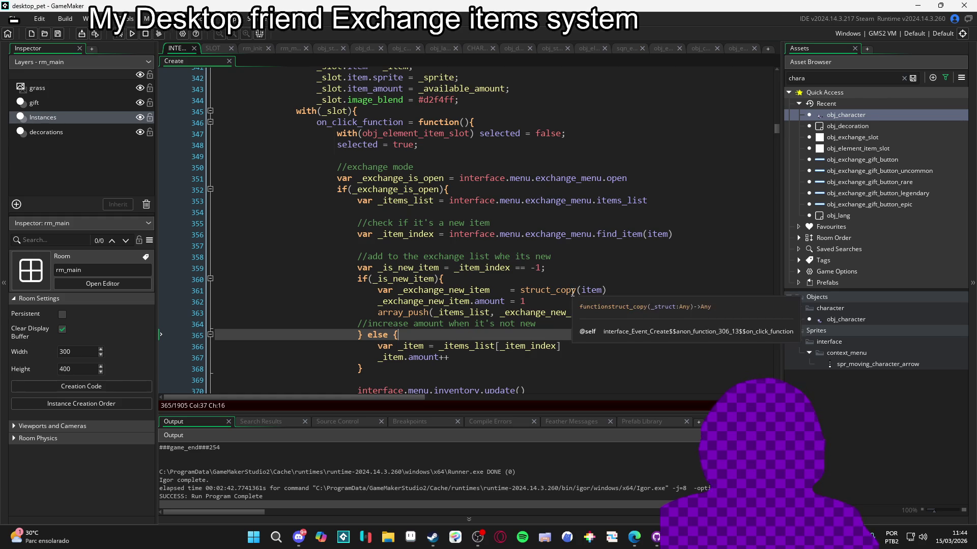
scroll(504, 331, down, 1)
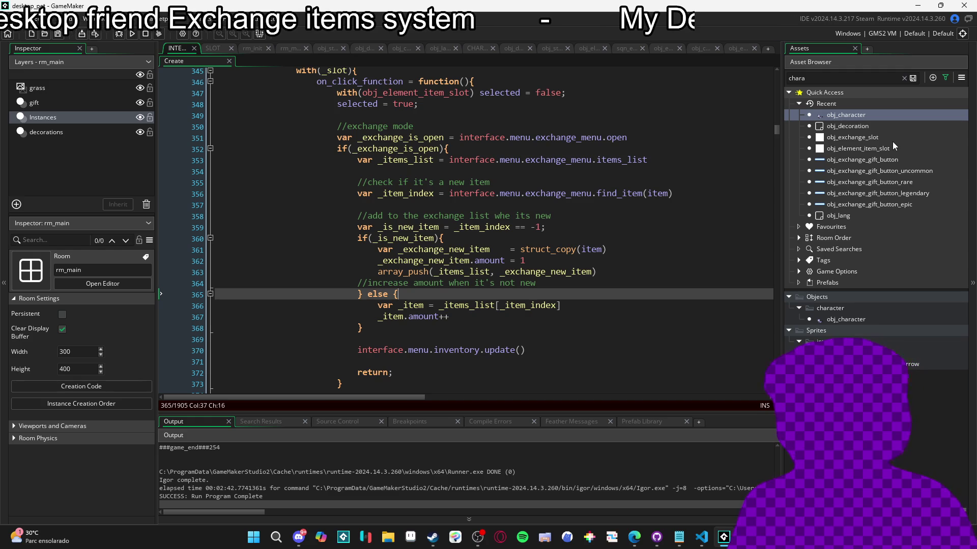
Review obj_exchange_slot's Create and Draw events from the exchange sequence, then return to the sequence
click(621, 48)
click(453, 185)
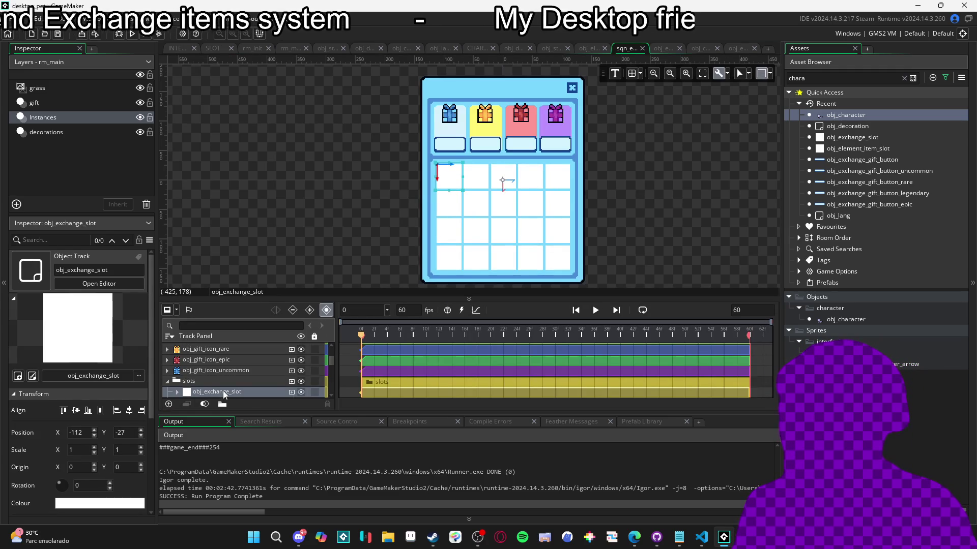
scroll(224, 387, up, 3)
scroll(549, 254, up, 2)
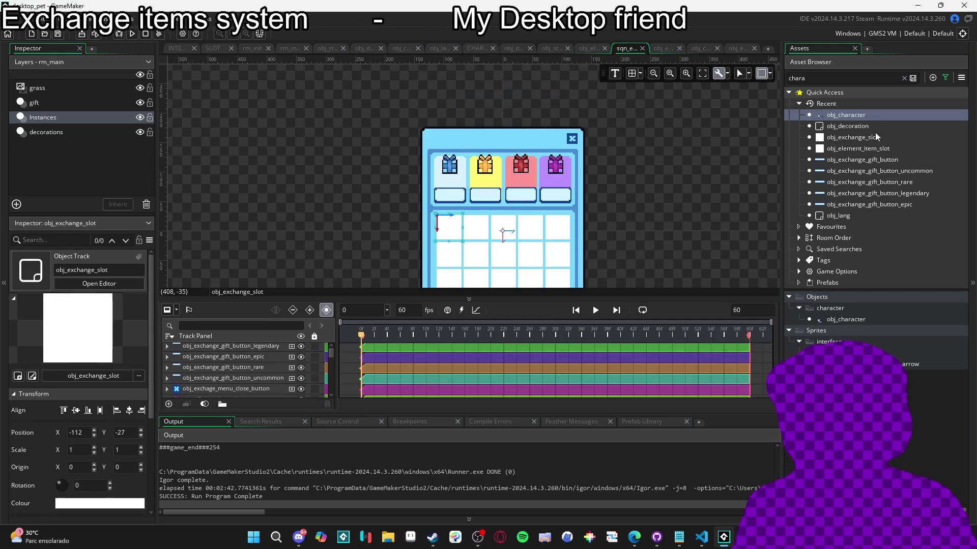
double_click(876, 138)
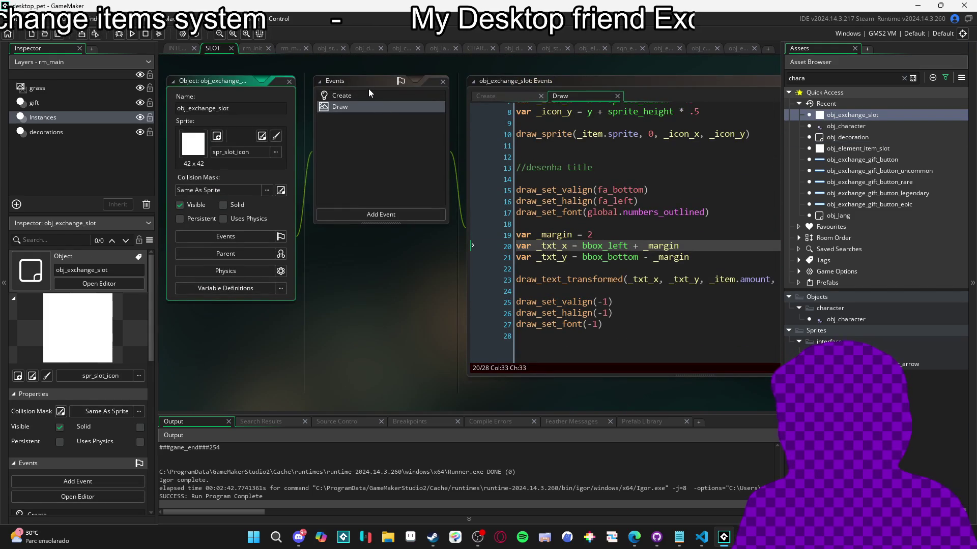
click(381, 96)
click(379, 105)
scroll(615, 220, down, 2)
scroll(615, 220, up, 2)
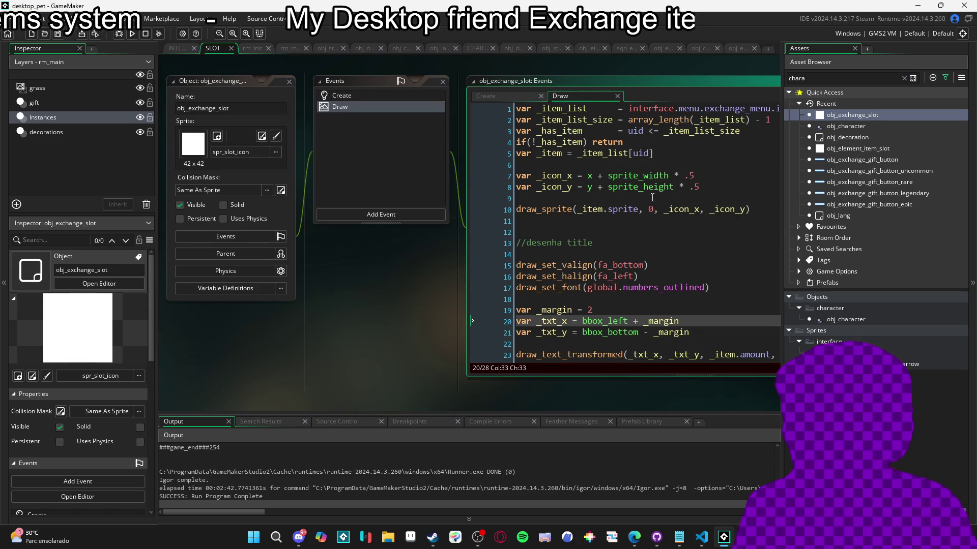
click(627, 48)
scroll(243, 376, down, 5)
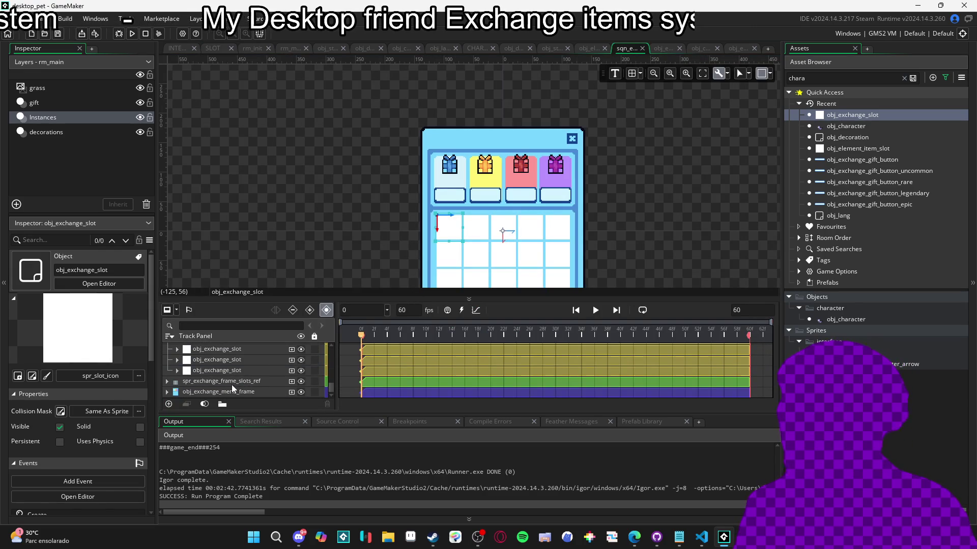
Hide the spr_exchange_frame_slots_ref track in the exchange sequence and run the game with F5
click(234, 382)
click(301, 381)
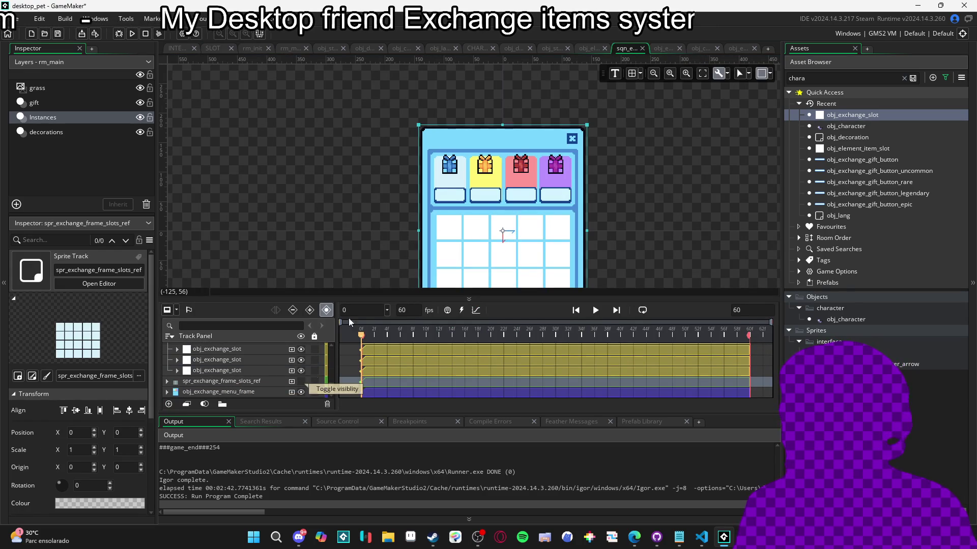
key(F5)
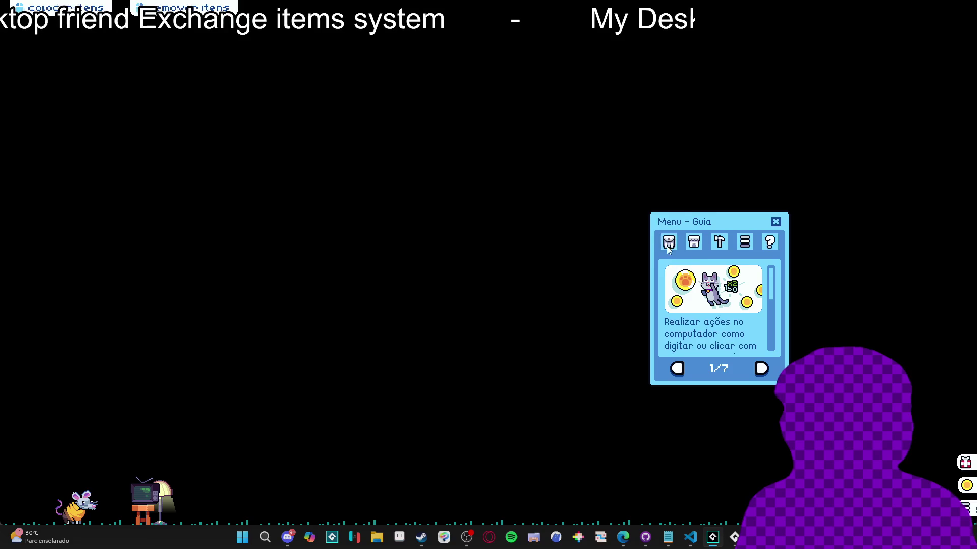
View the Trocar exchange panel in-game, close the runner, and move obj_exchange_menu_frame above the slots folder
click(668, 242)
click(695, 370)
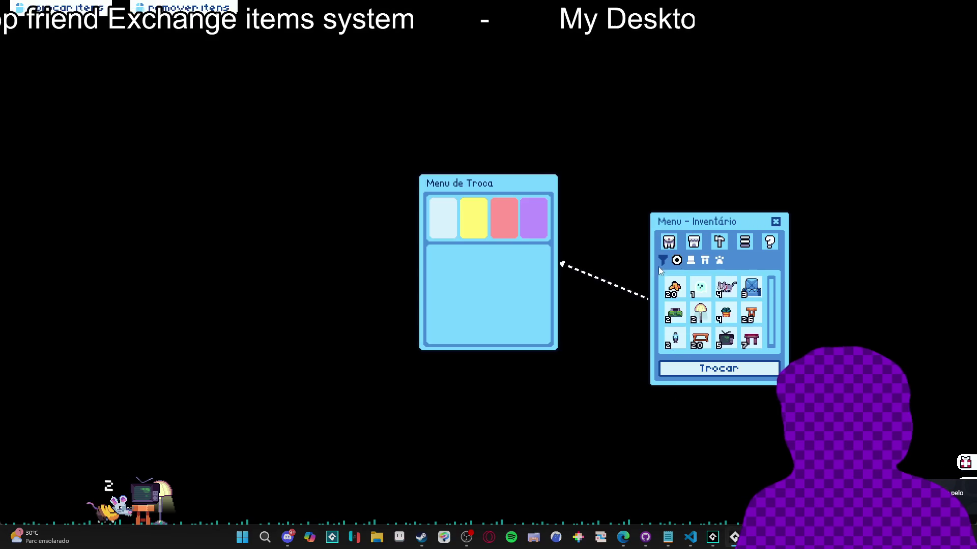
right_click(734, 537)
click(704, 510)
mouse_move(227, 347)
mouse_down()
mouse_move(234, 379)
mouse_move(242, 374)
mouse_up()
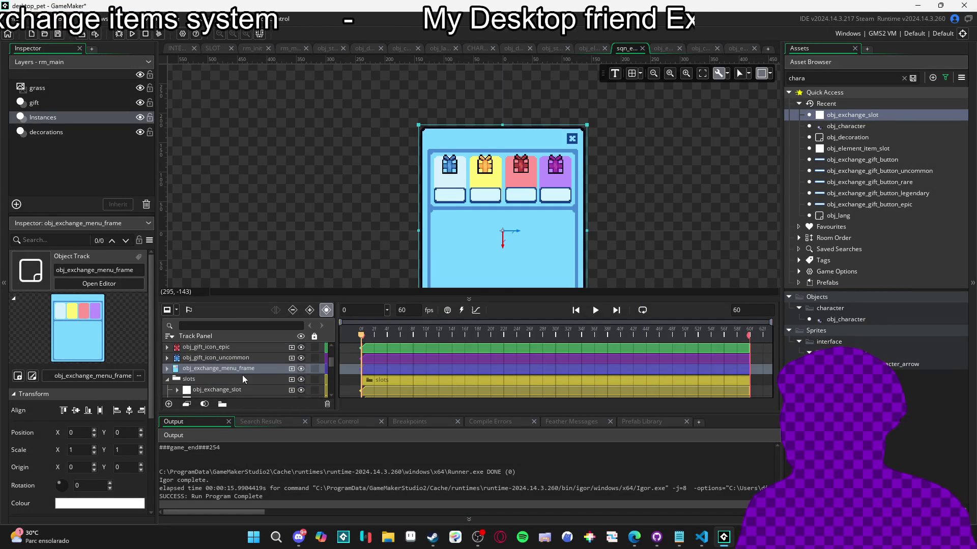
Retest the exchange panel, move obj_exchange_menu_frame below the obj_exchange_slot tracks, and rerun with F5
click(131, 34)
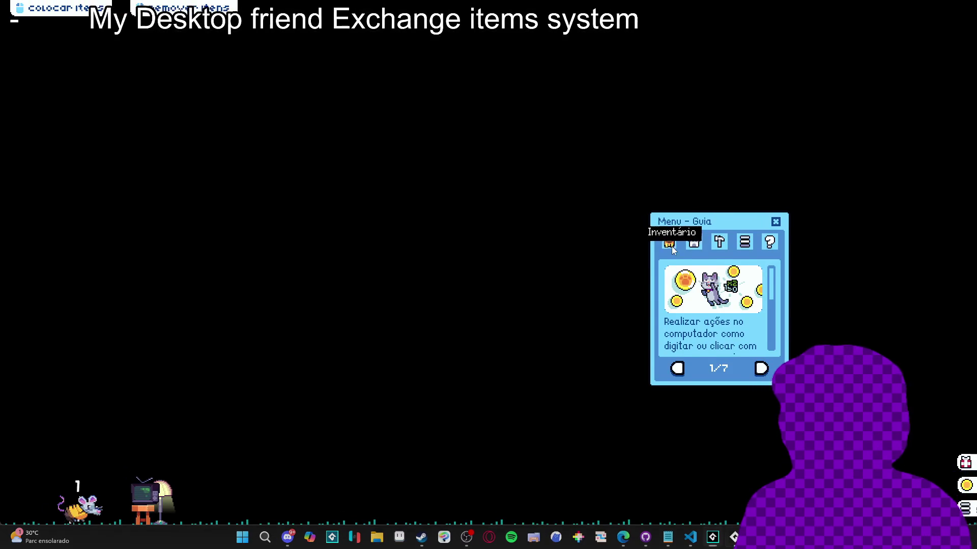
click(669, 242)
right_click(733, 537)
click(681, 508)
mouse_move(203, 371)
mouse_down()
mouse_move(224, 392)
mouse_move(188, 395)
mouse_up()
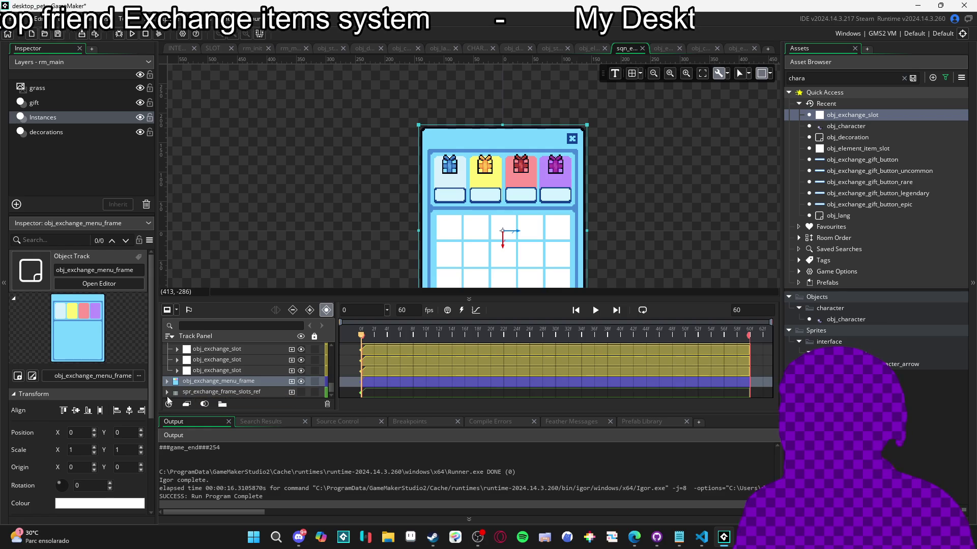
key(F5)
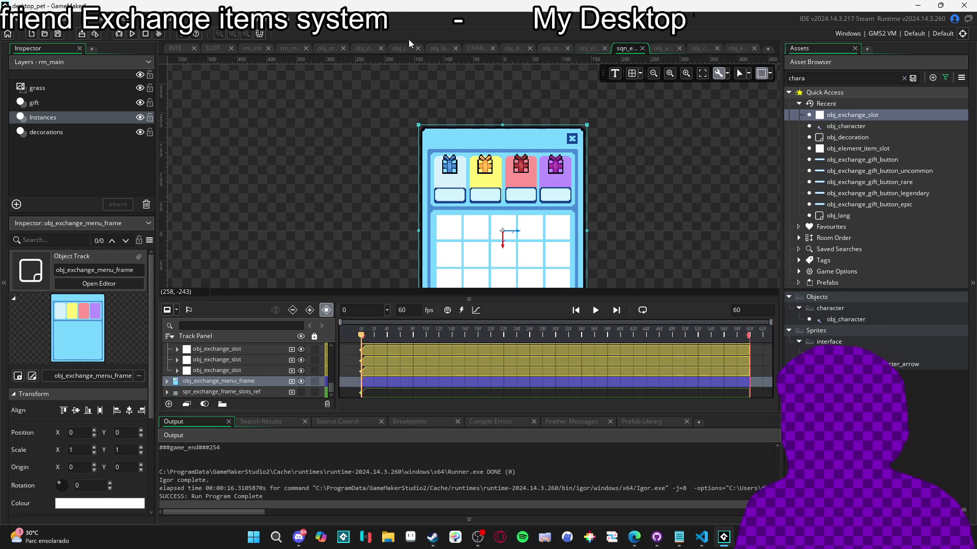
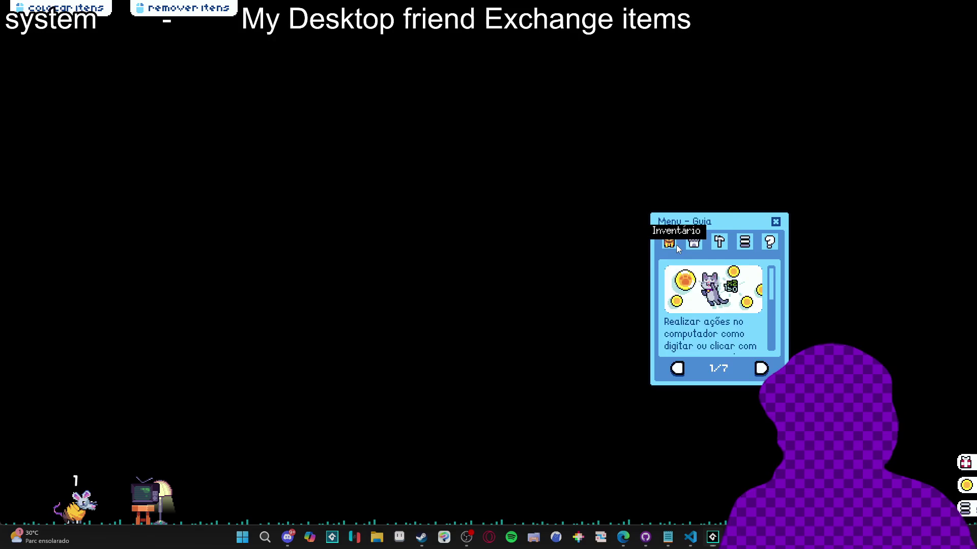
Check the empty exchange menu in the running pet, close the game, and go back to obj_exchange_slot's Draw code
click(671, 243)
click(718, 368)
right_click(712, 537)
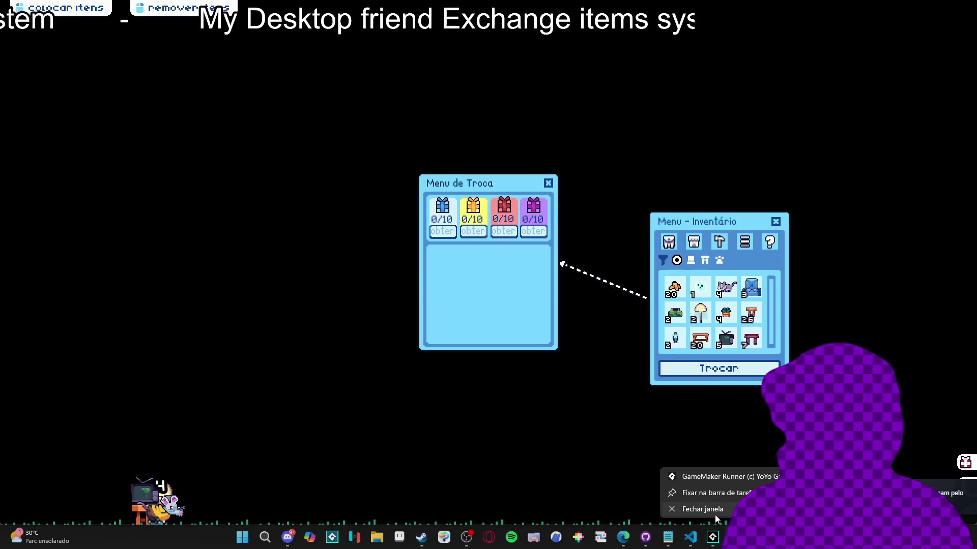
click(697, 511)
double_click(850, 117)
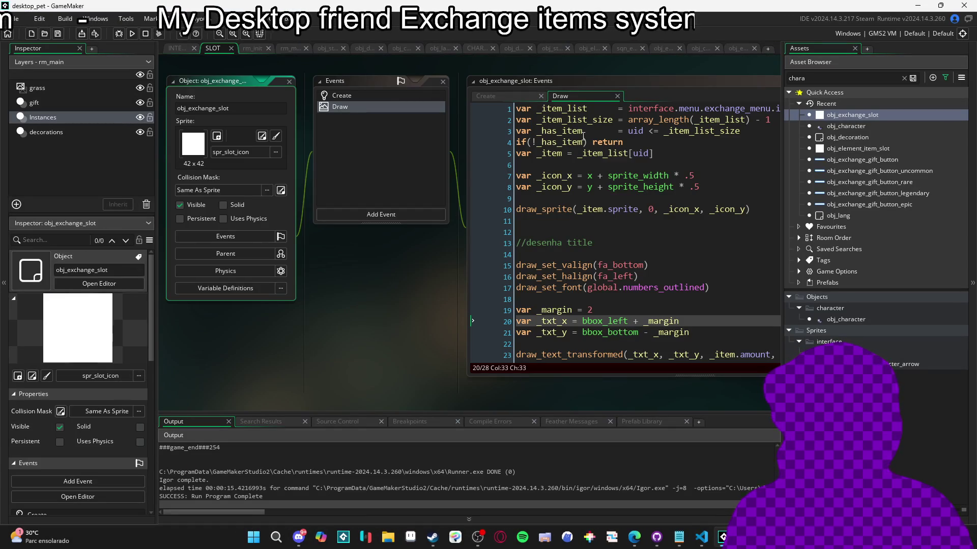
click(537, 109)
Insert draw_self() as the first line of the Draw event using autocomplete
key(Return)
key(Return)
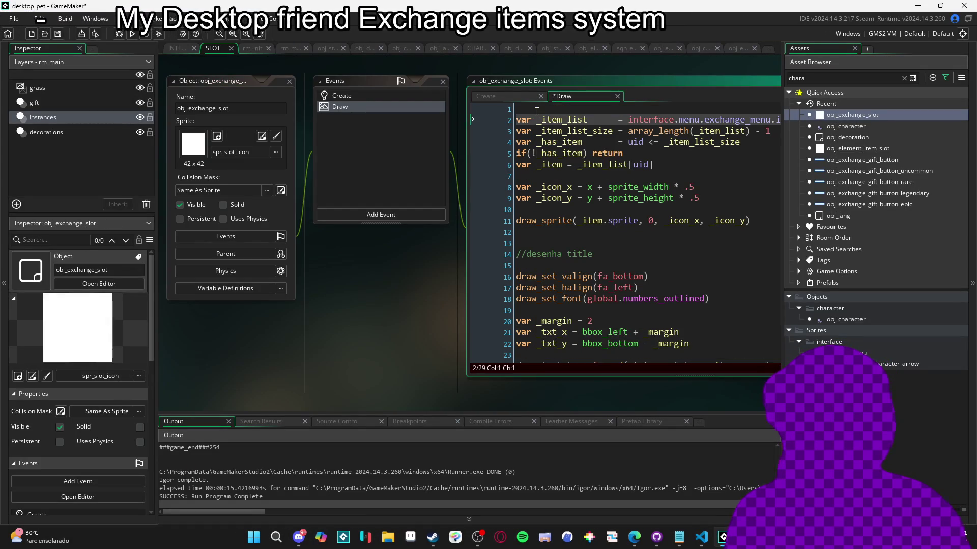
key(Up)
key(Up)
text(_se)
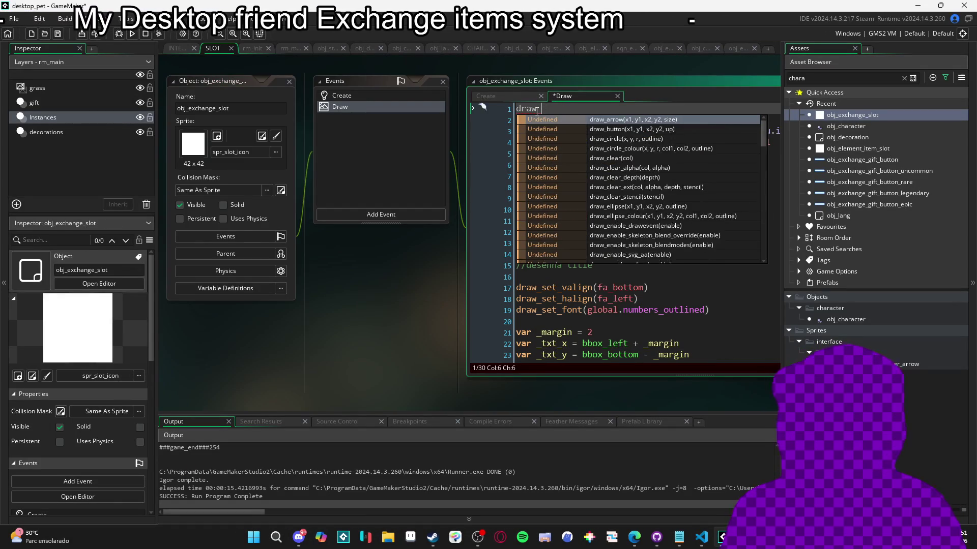
key(Return)
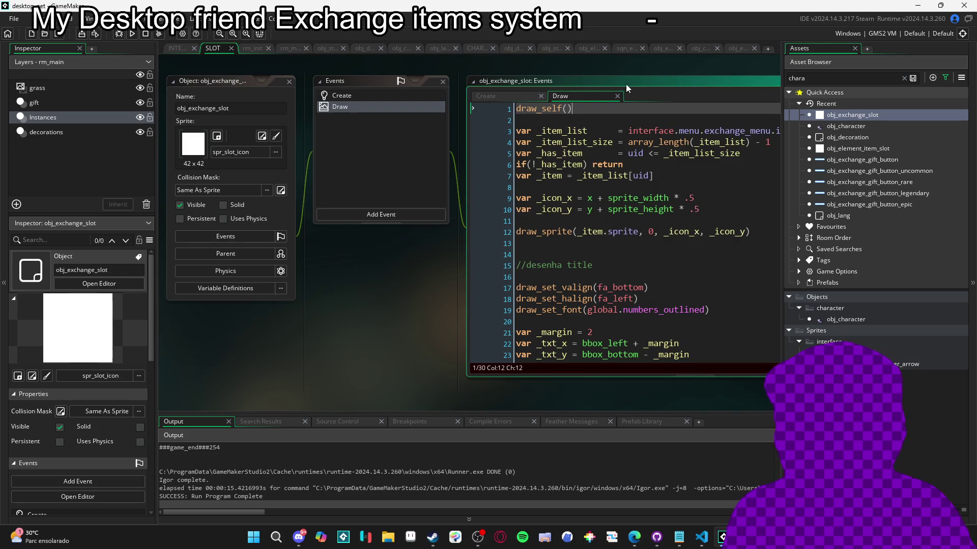
Rename the //desenha title comment to //draw title and remove the blank line beside it
click(626, 84)
scroll(581, 266, down, 3)
scroll(580, 265, up, 3)
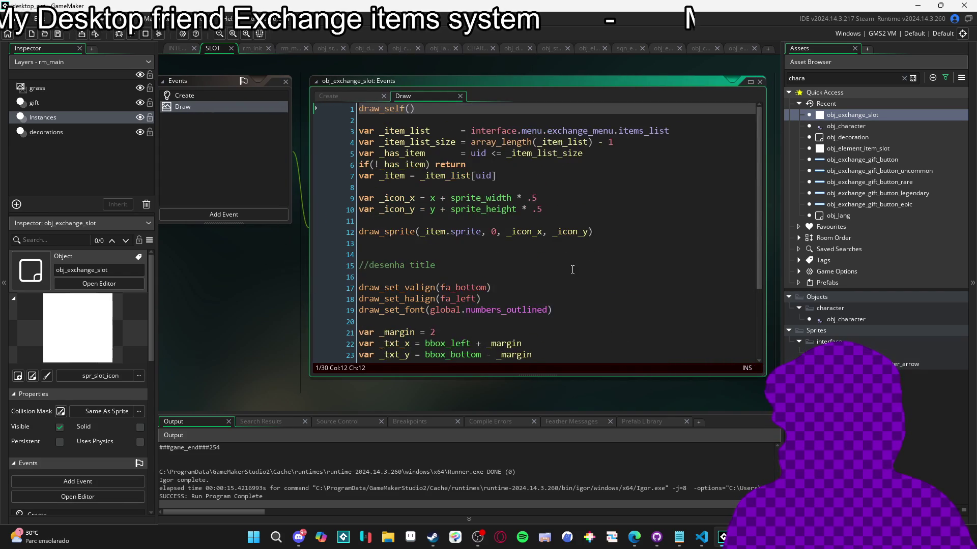
scroll(450, 275, down, 3)
click(440, 196)
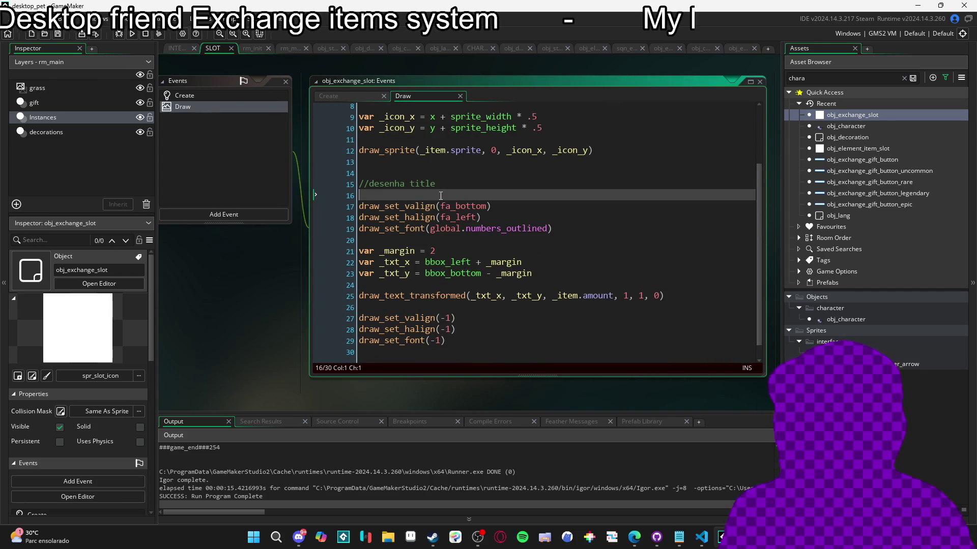
key(BackSpace)
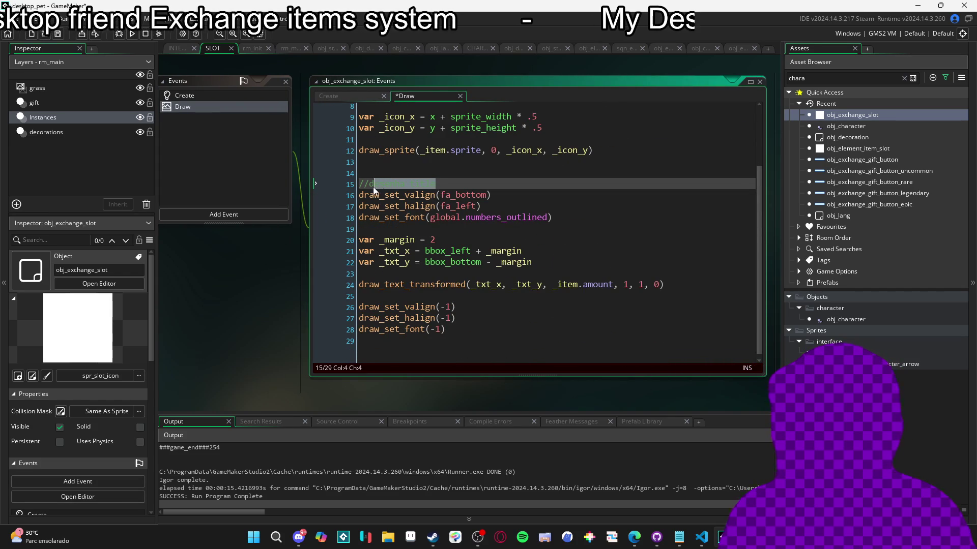
text(raw title)
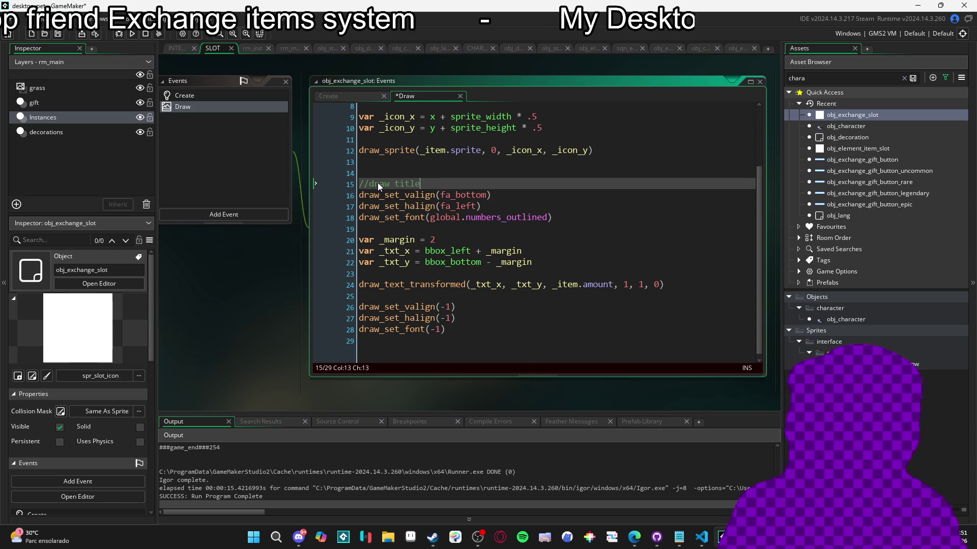
Add a //draw ico comment line below draw_self() and recentre the editors
scroll(378, 182, up, 3)
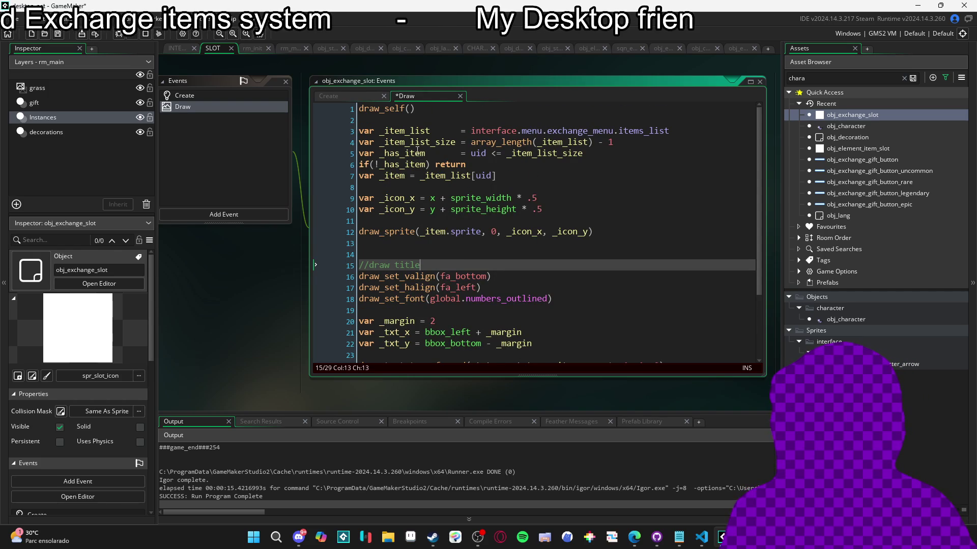
click(418, 123)
key(Return)
text(d)
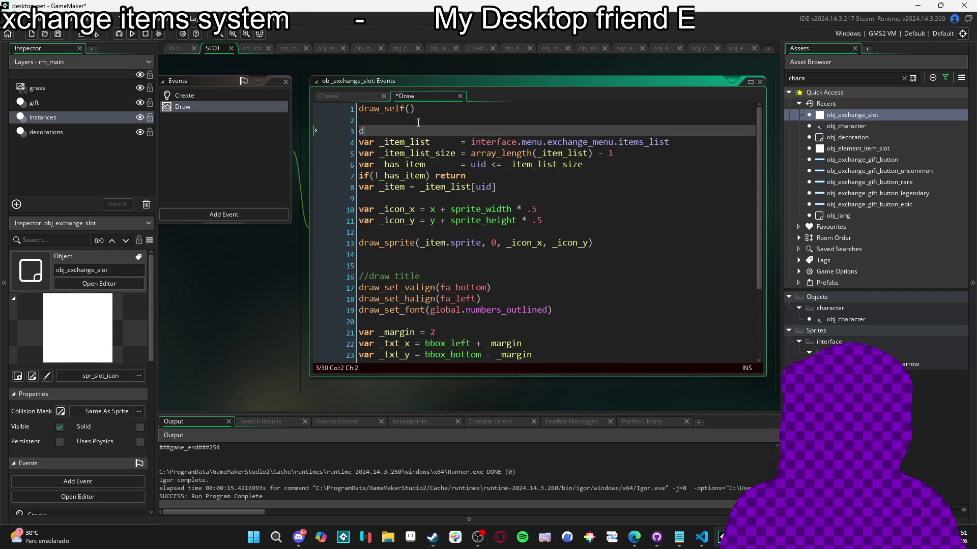
key(BackSpace)
key(BackSpace)
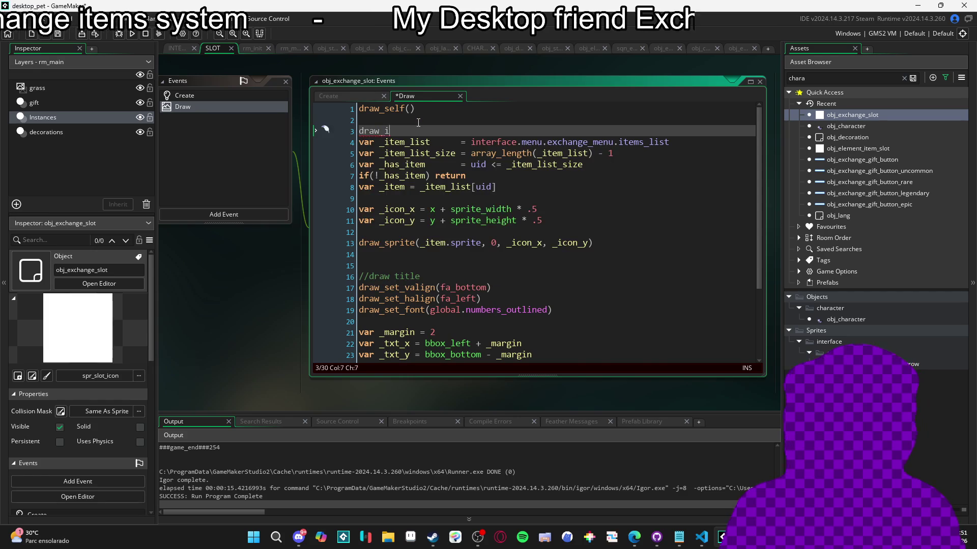
key(BackSpace)
key(BackSpace)
key(BackSpace)
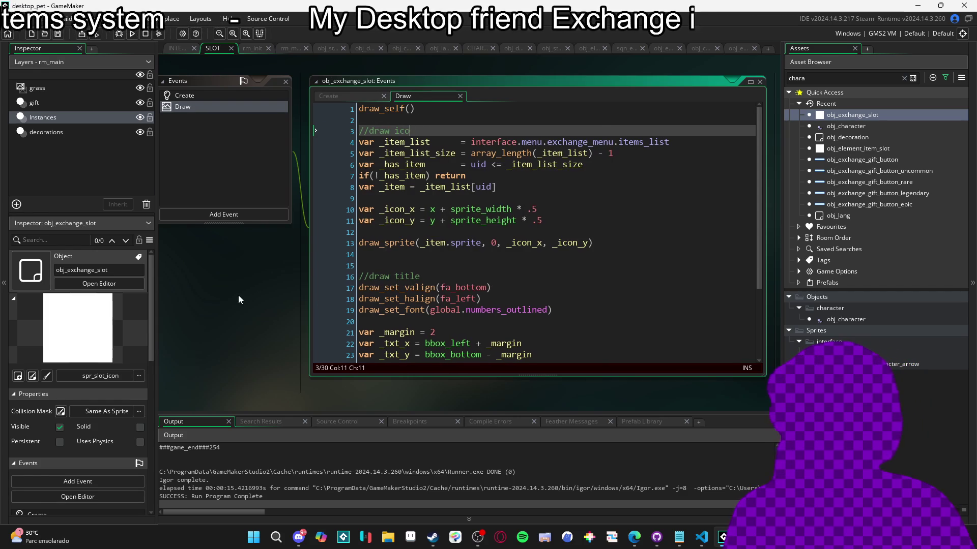
drag(235, 298, 377, 261)
click(466, 252)
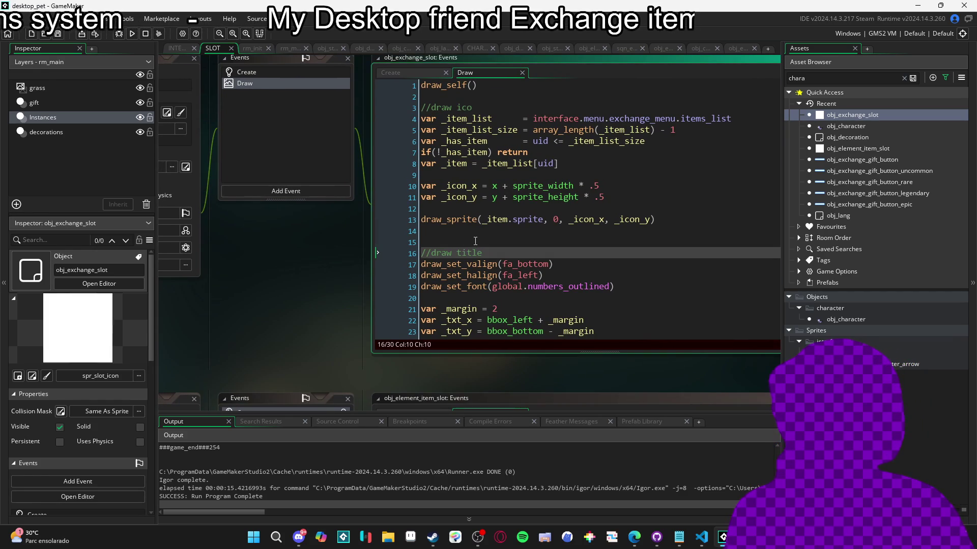
mouse_move(294, 273)
mouse_down()
mouse_move(359, 320)
mouse_move(283, 303)
mouse_move(384, 319)
mouse_up()
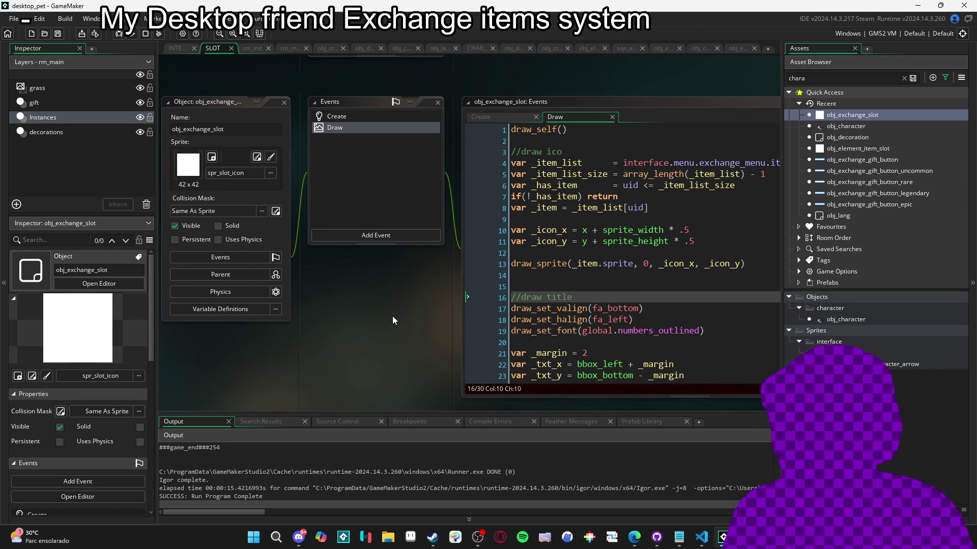
Clear the asset search and open obj_exchange_menu_frame's Step event code
click(358, 117)
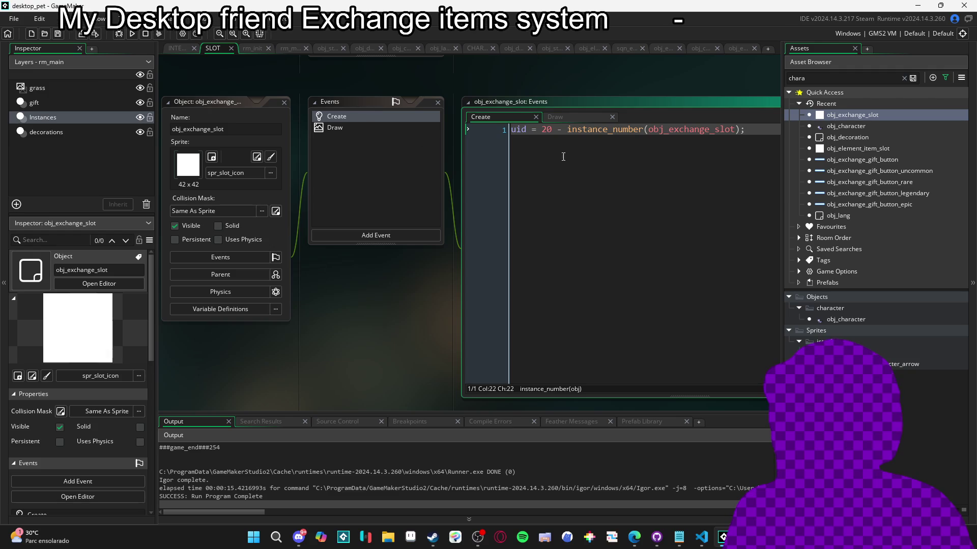
click(358, 129)
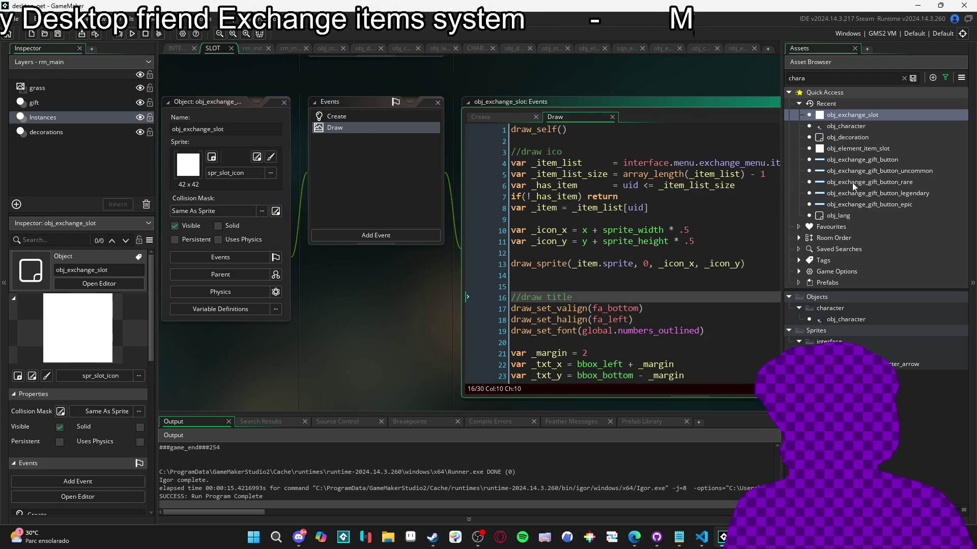
click(904, 78)
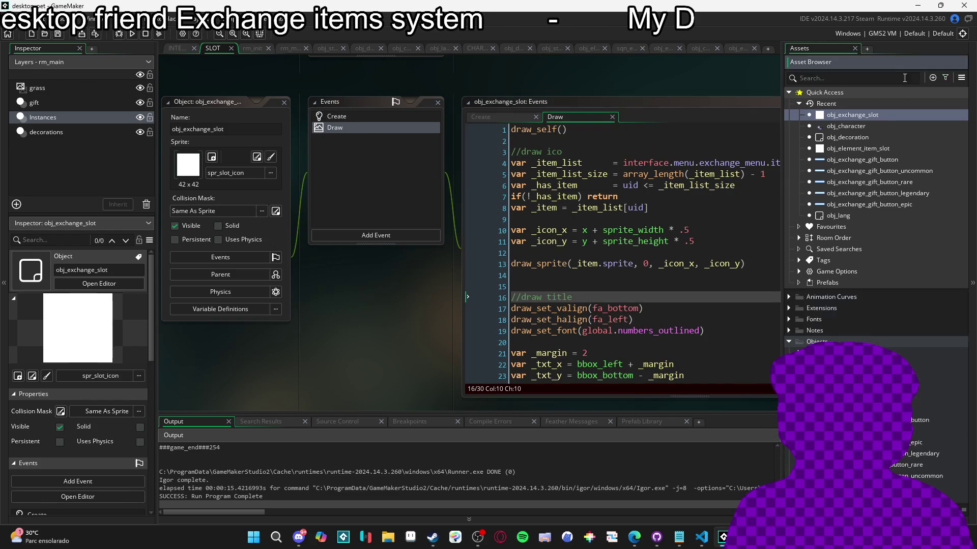
scroll(873, 229, down, 2)
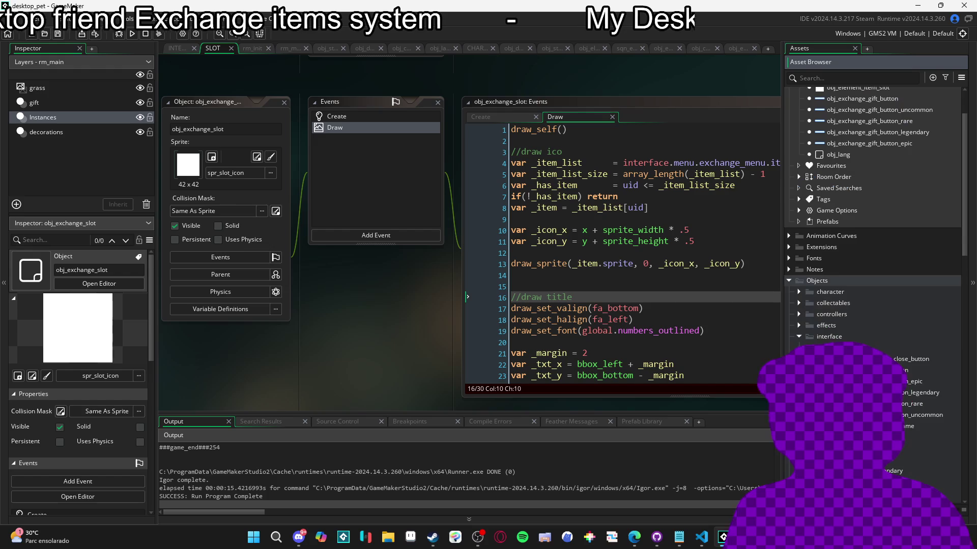
double_click(926, 427)
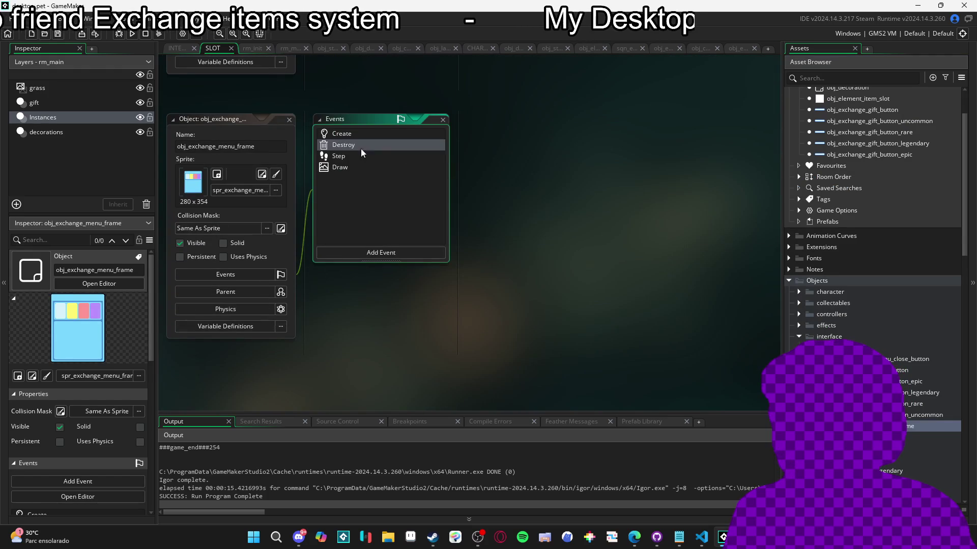
double_click(356, 164)
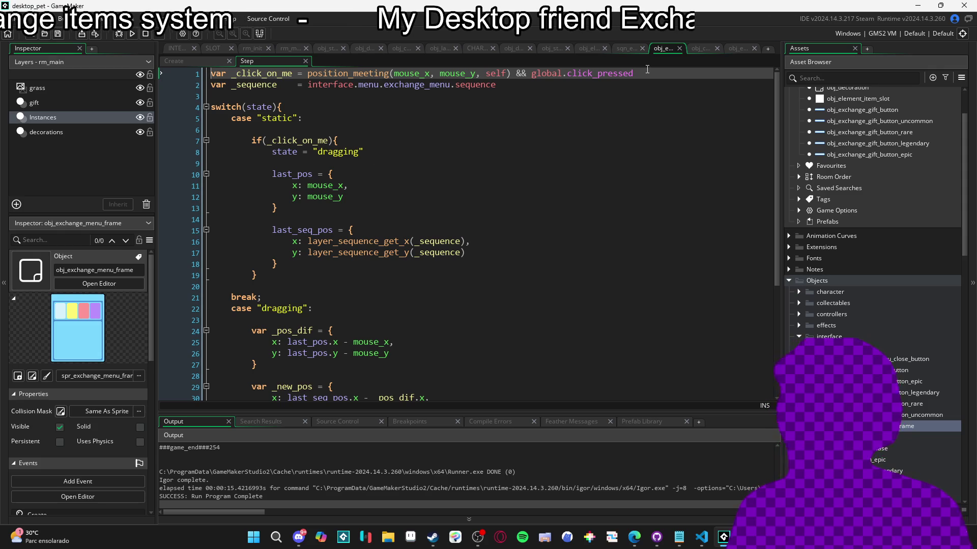
Copy the _click_on_me click-check line and open obj_element_item_slot
drag(590, 71, 202, 80)
key(ctrl+c)
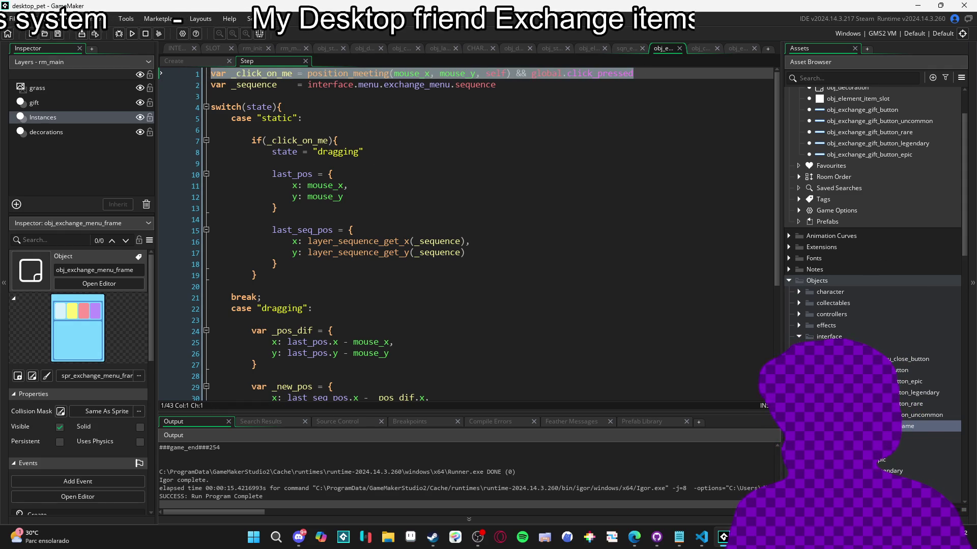
scroll(847, 257, up, 3)
double_click(860, 159)
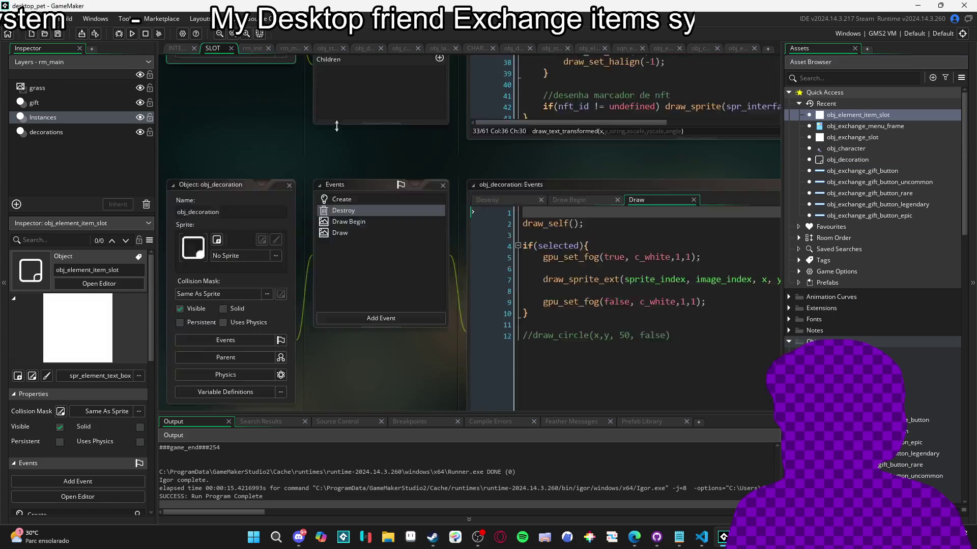
Paste the click check into the item slot's Step event and start an if (_click_on_me) block
double_click(370, 106)
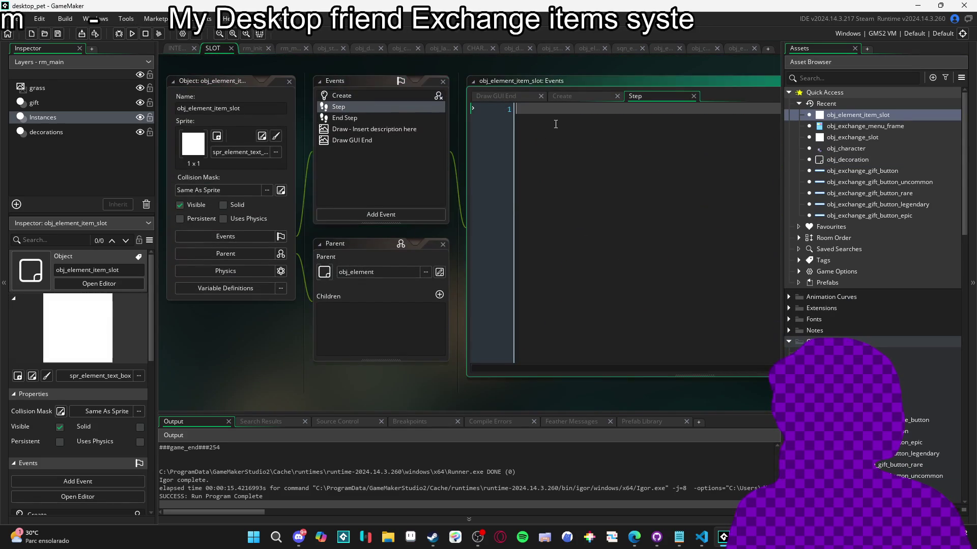
key(ctrl+v)
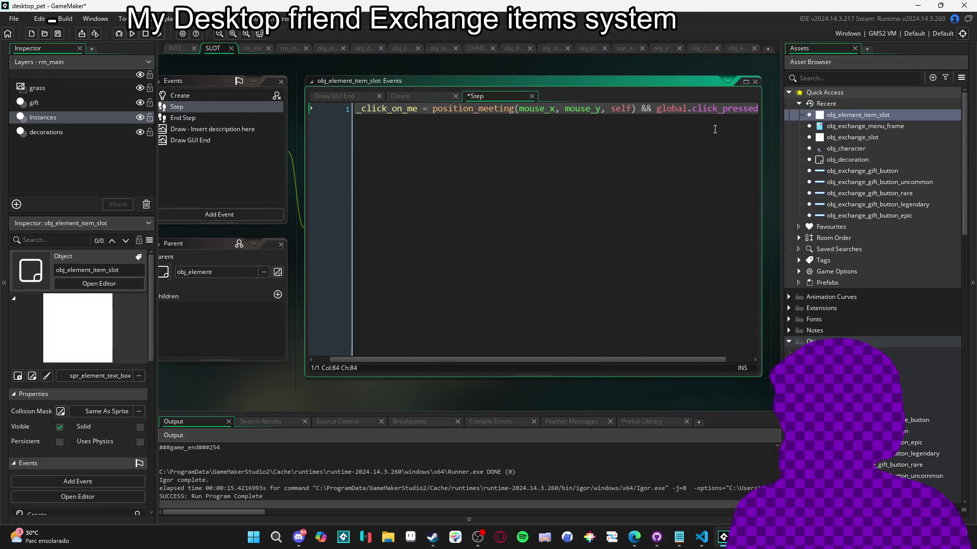
key(Return)
key(Return)
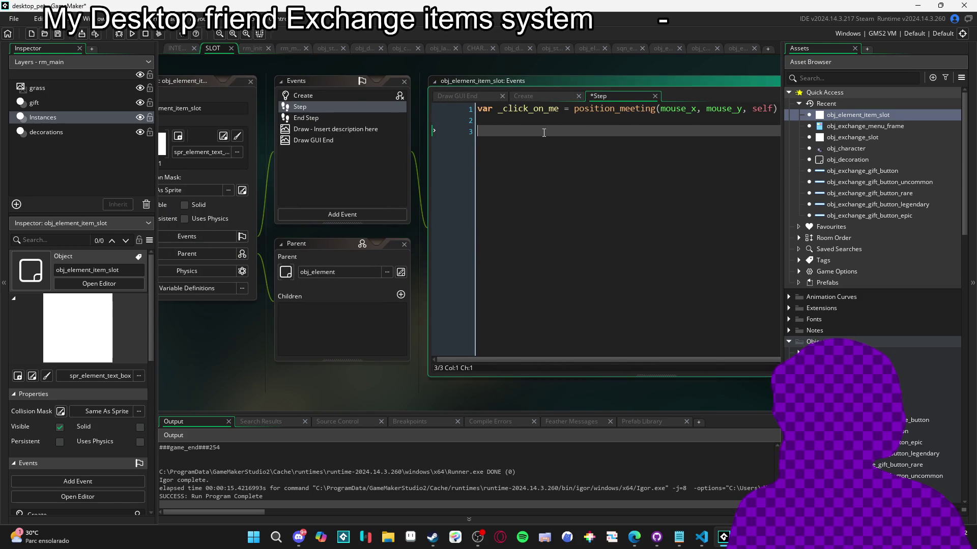
text(if(_click_on_me){)
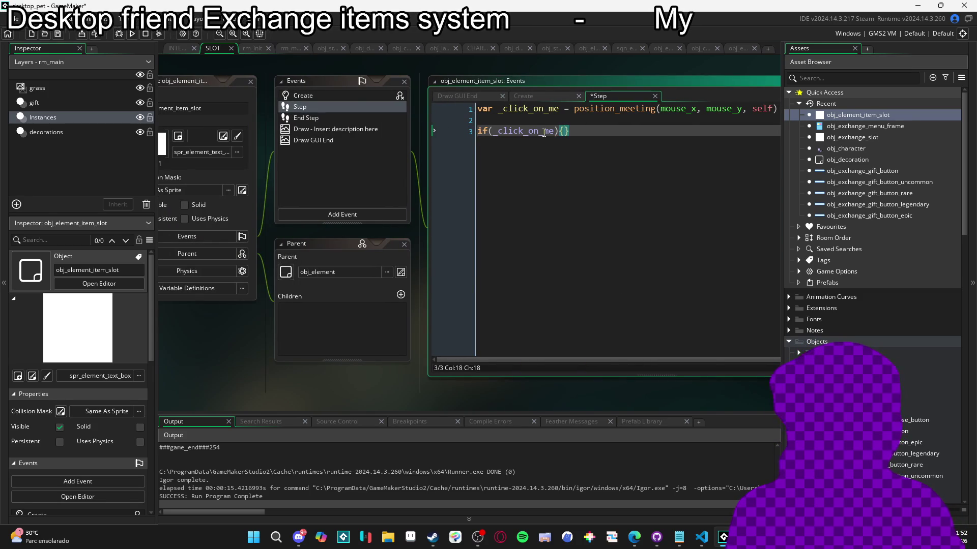
key(Return)
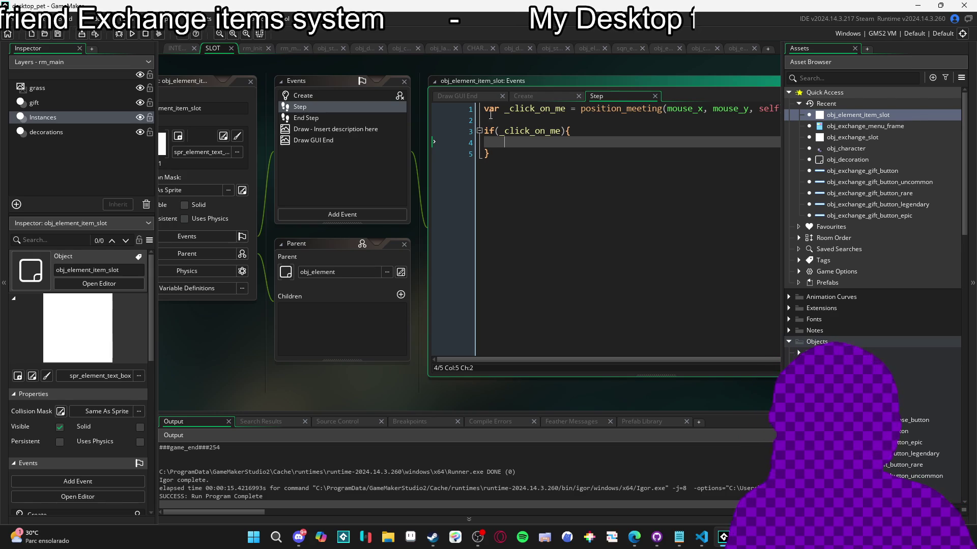
Compare the item slot's Draw and Draw GUI End code
click(345, 130)
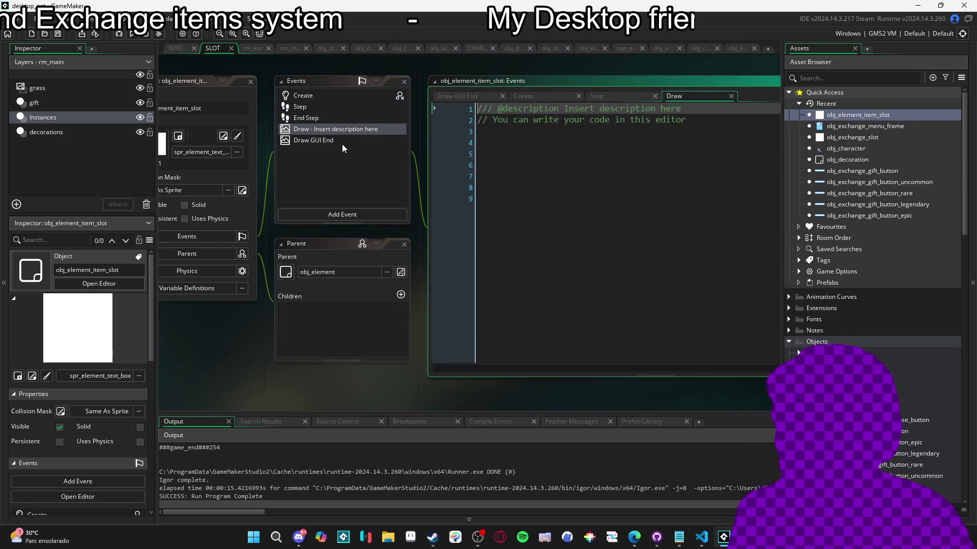
click(344, 143)
click(342, 129)
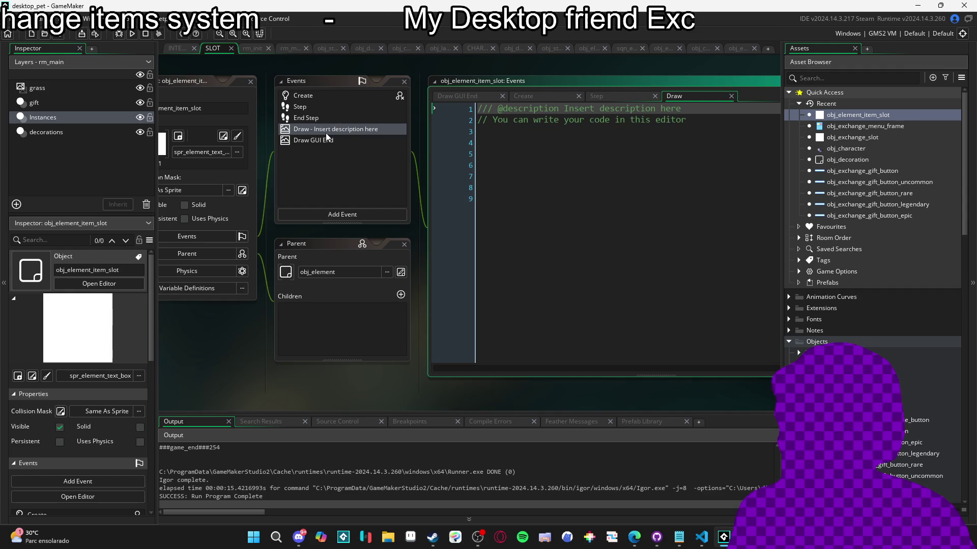
click(338, 145)
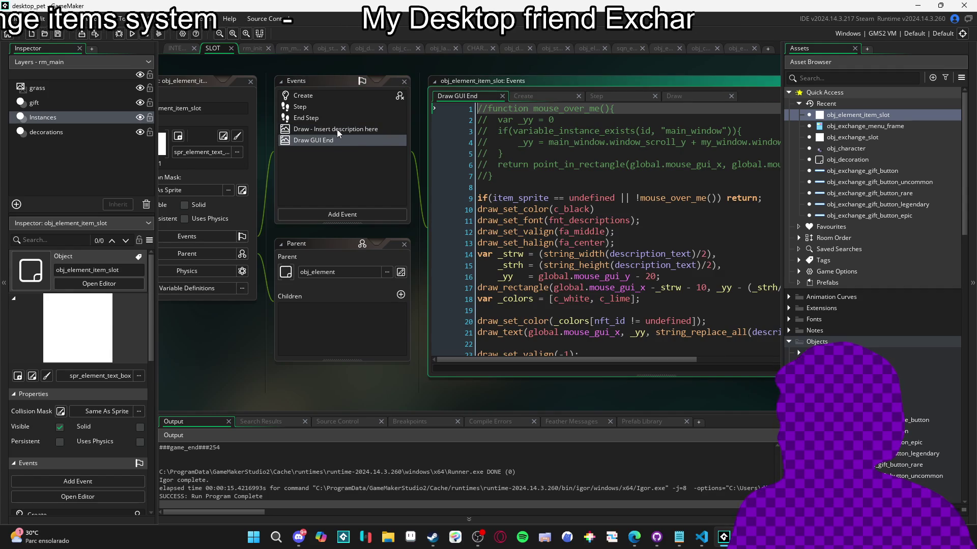
click(340, 130)
drag(289, 356, 346, 370)
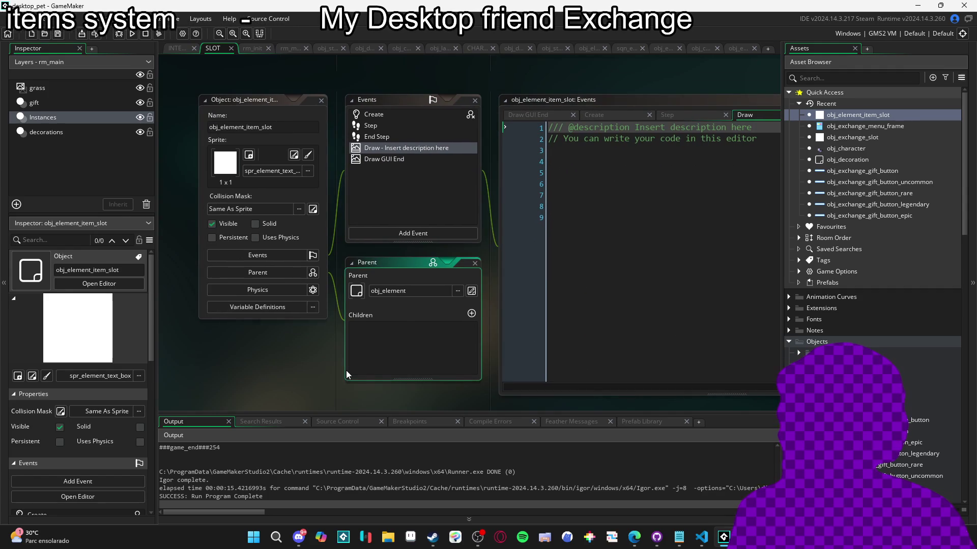
Clear and delete the item slot's Step event, then open obj_exchange_slot
click(389, 124)
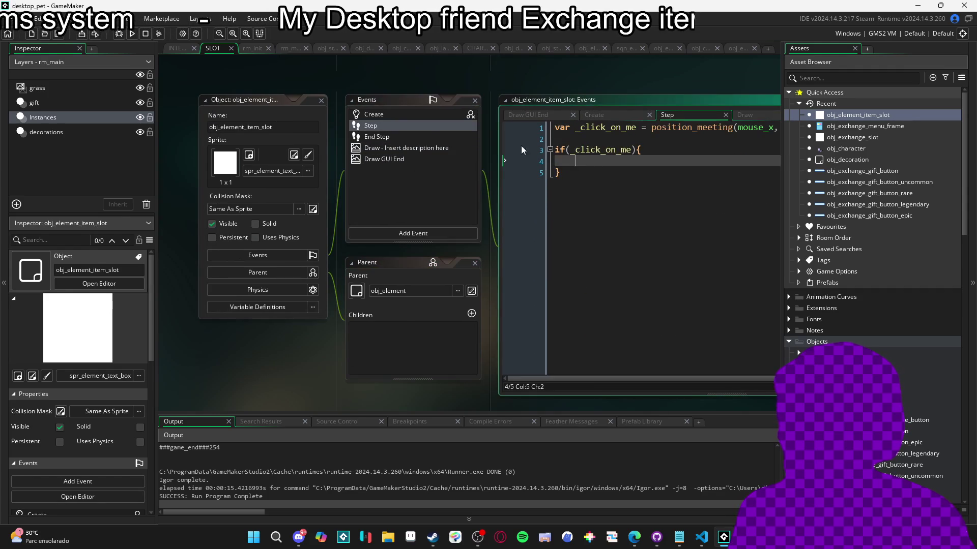
key(ctrl+a)
key(BackSpace)
right_click(390, 124)
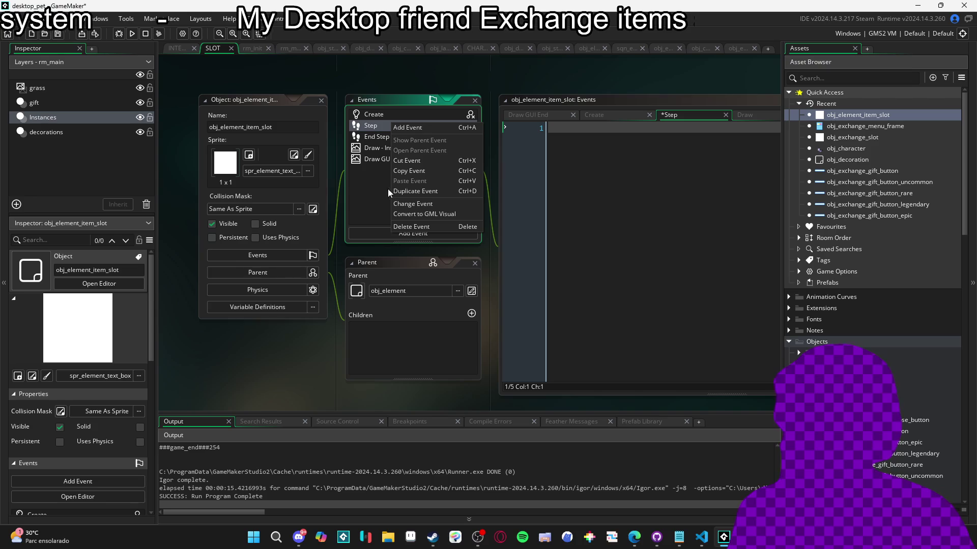
click(411, 226)
click(476, 283)
click(848, 139)
double_click(847, 140)
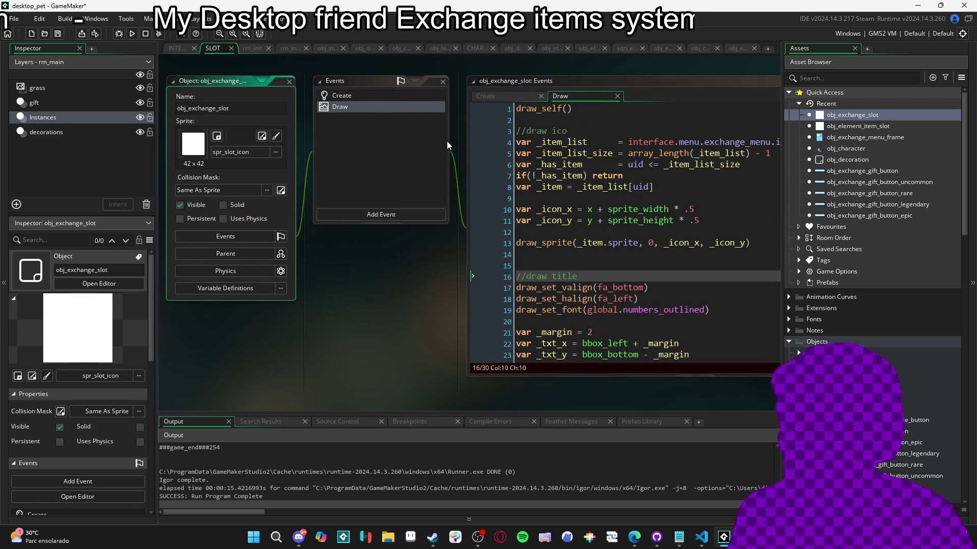
Add a Step event to obj_exchange_slot and paste the _click_on_me click check into it
click(713, 81)
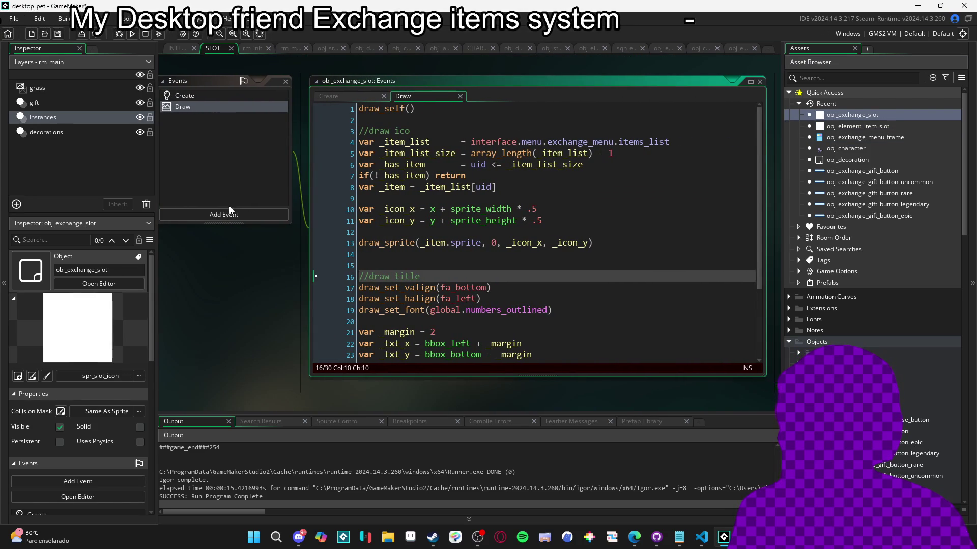
click(224, 214)
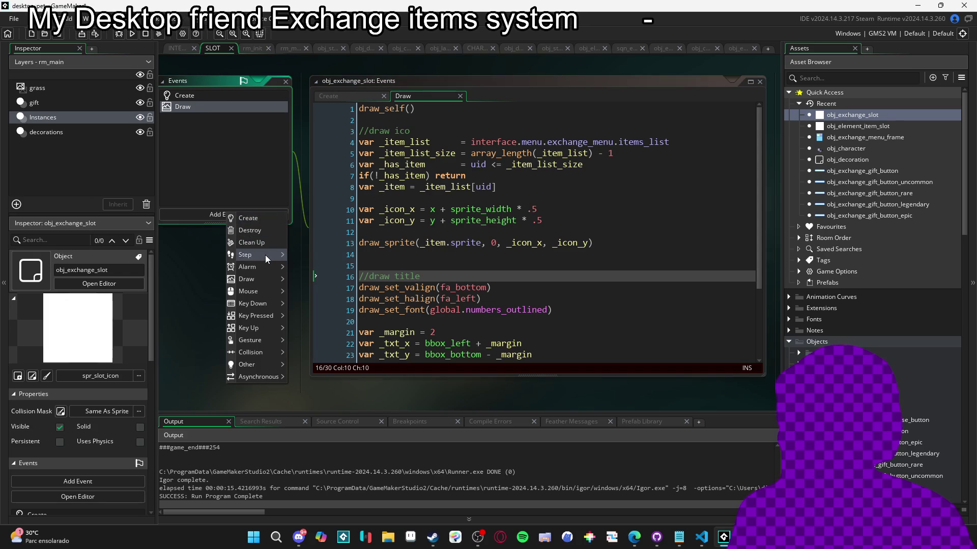
mouse_move(262, 254)
click(308, 254)
key(ctrl+v)
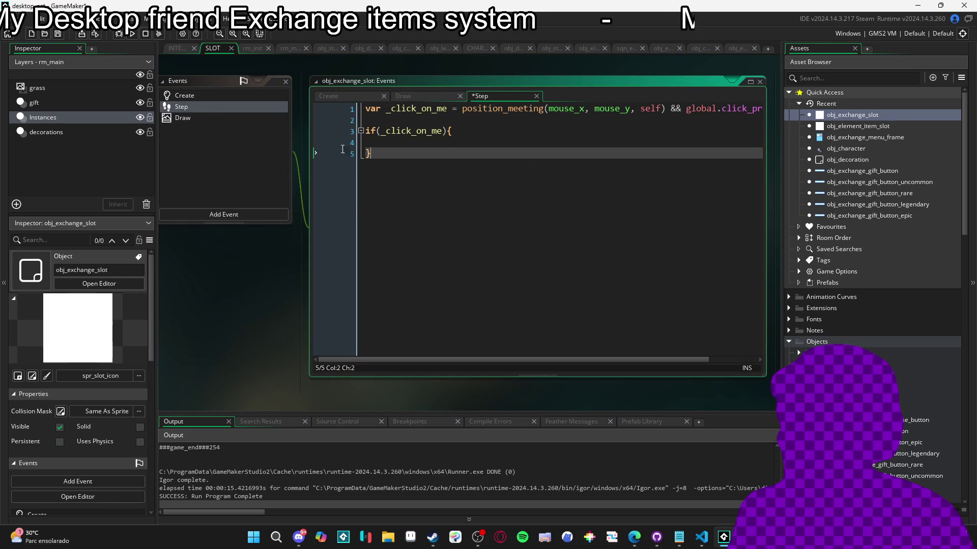
Review the Draw event's items_list assignment and _item lookup lines
click(198, 117)
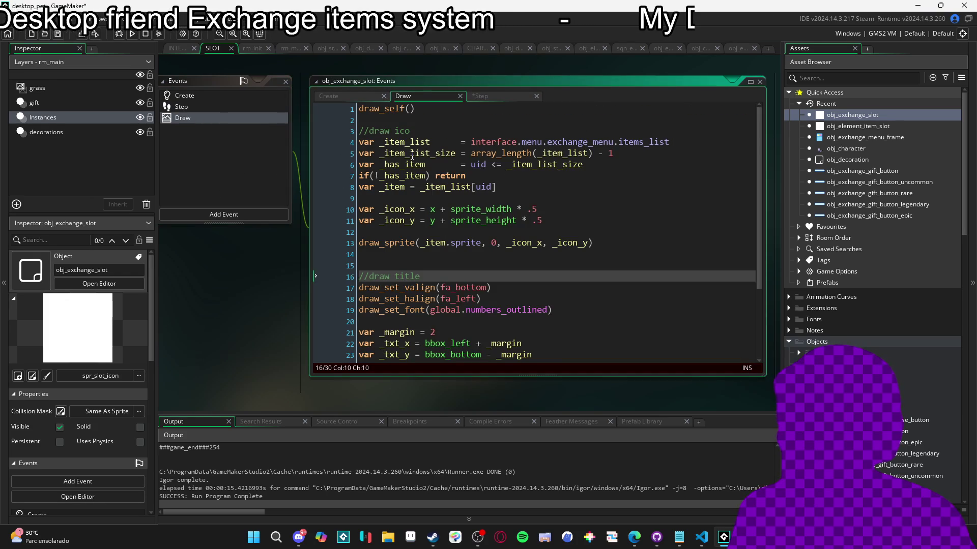
drag(670, 142, 462, 142)
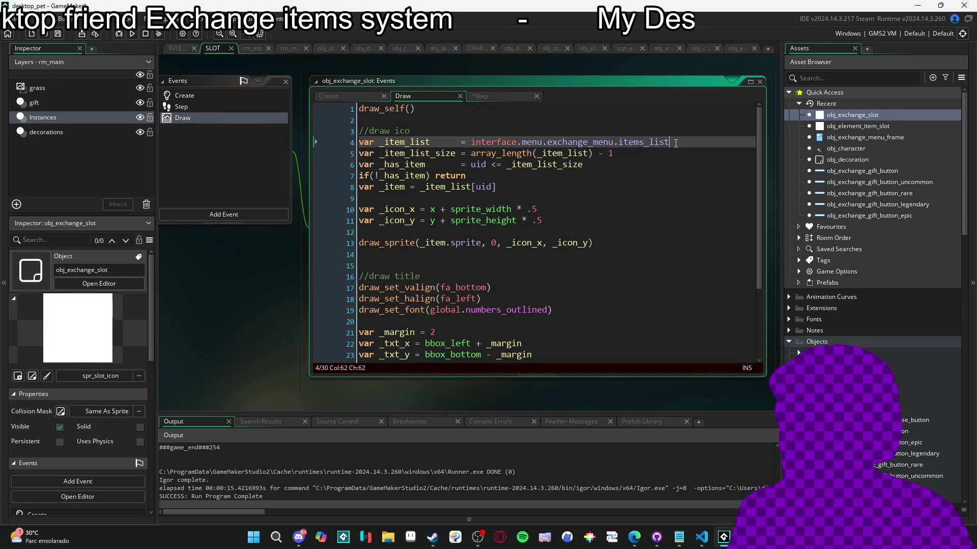
click(550, 154)
click(539, 176)
click(531, 189)
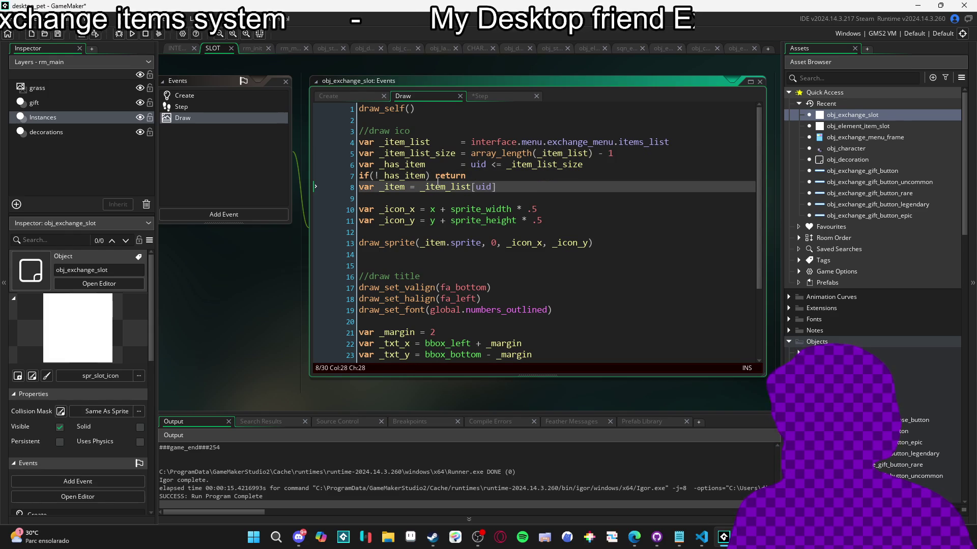
Add item = -1 on a new line below uid in the Create event, without the semicolon
click(212, 96)
double_click(212, 96)
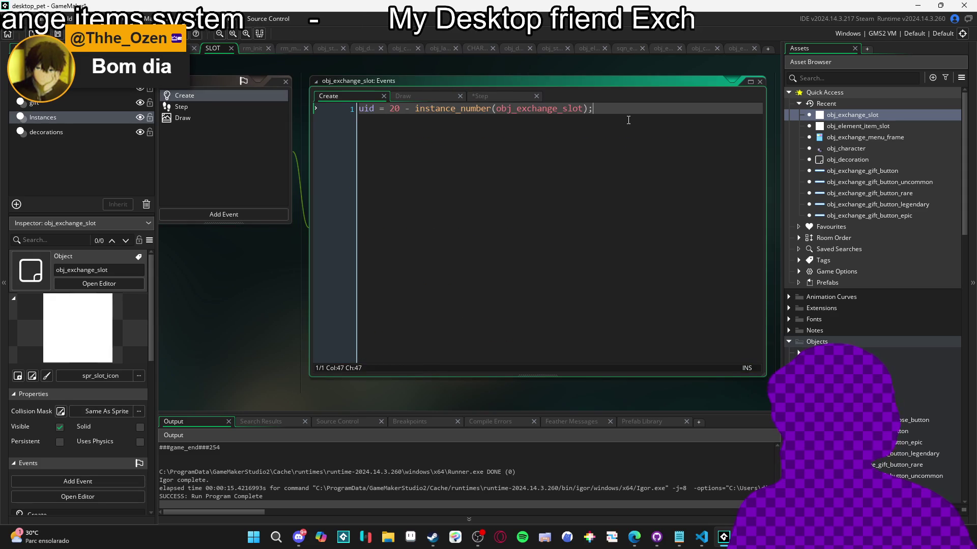
key(Return)
text(item = -1;)
key(BackSpace)
key(Up)
key(Left)
key(Left)
key(Left)
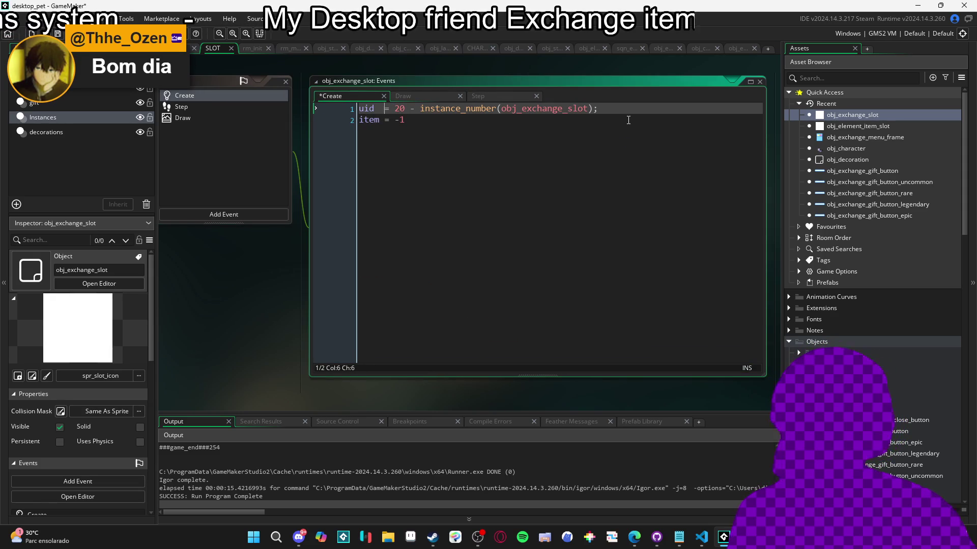
Re-paste the Step event's click-check code with blank lines above it
double_click(199, 107)
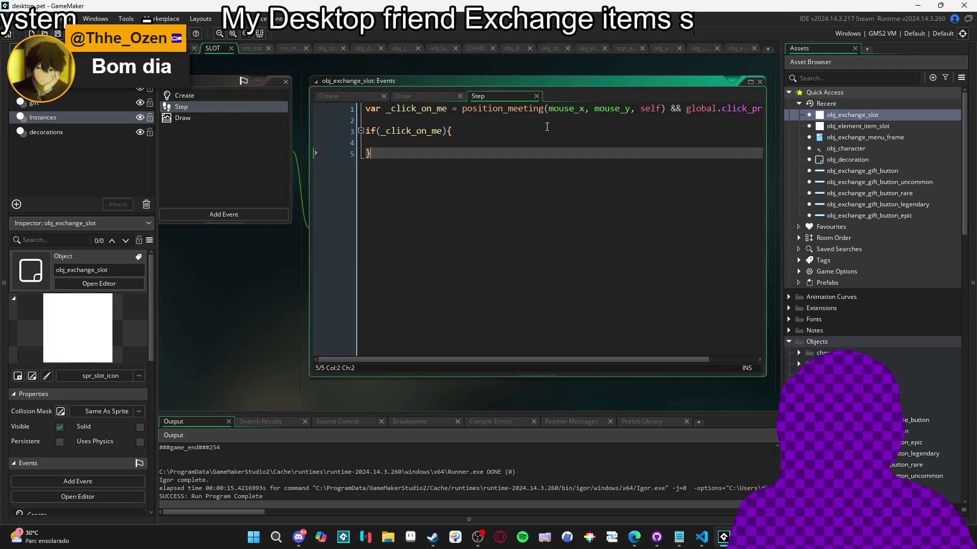
key(ctrl+a)
key(ctrl+c)
click(521, 210)
key(ctrl+v)
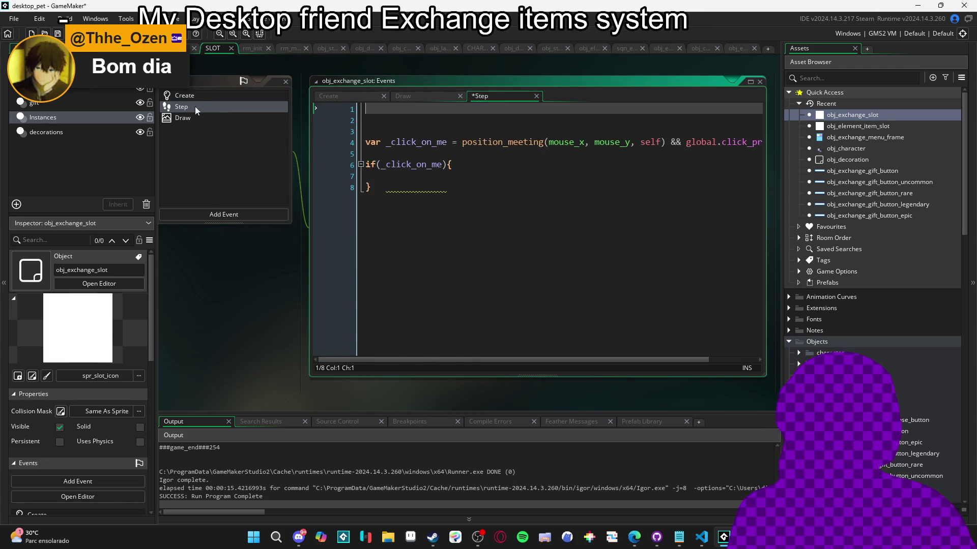
Delete the Draw event's item-list lookup lines and type if(item == -1) return
double_click(188, 118)
mouse_move(501, 186)
mouse_down()
mouse_move(366, 189)
mouse_move(337, 127)
mouse_up()
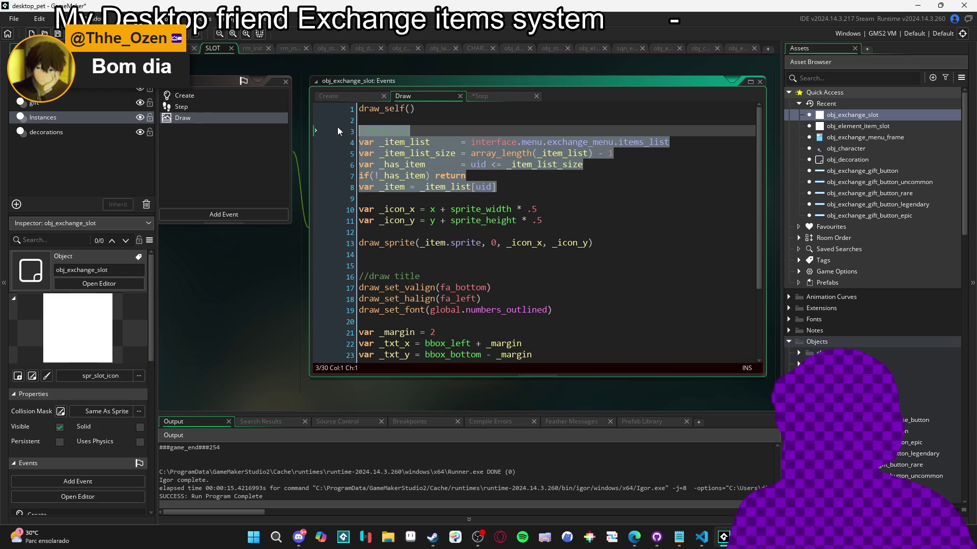
mouse_move(585, 165)
mouse_down()
mouse_move(359, 165)
mouse_move(325, 130)
mouse_up()
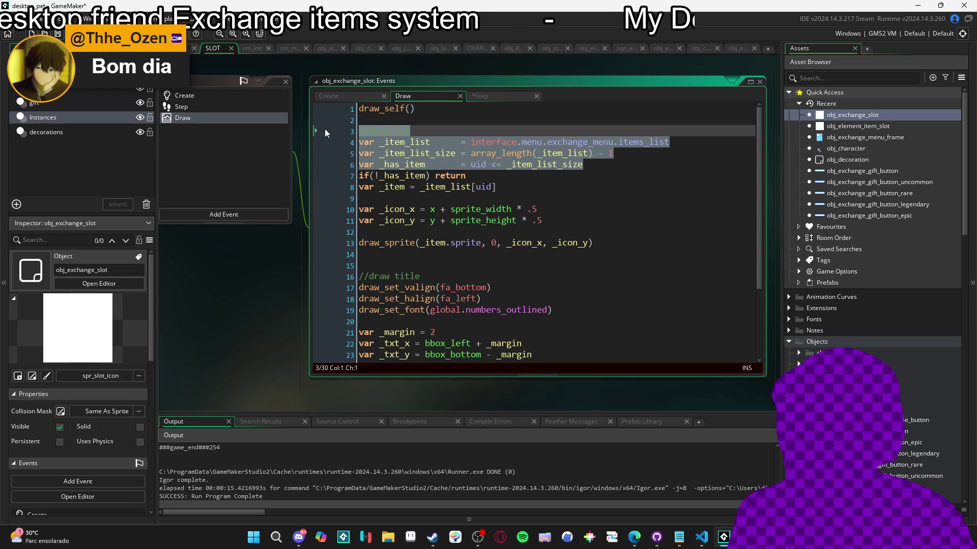
key(Delete)
text(if(item =)
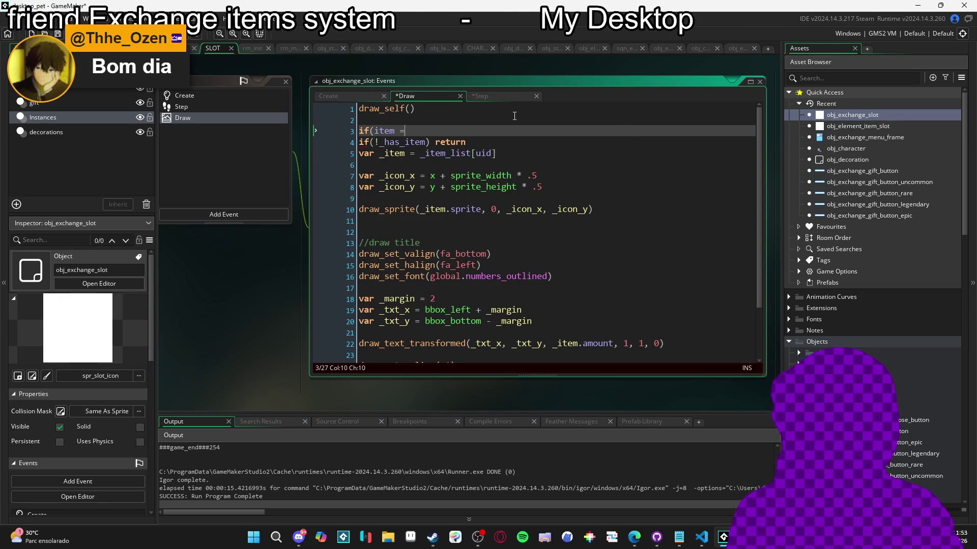
text(= -1) return)
Write _item = item == on line 2 and remove the redundant check and item lookup line
click(399, 142)
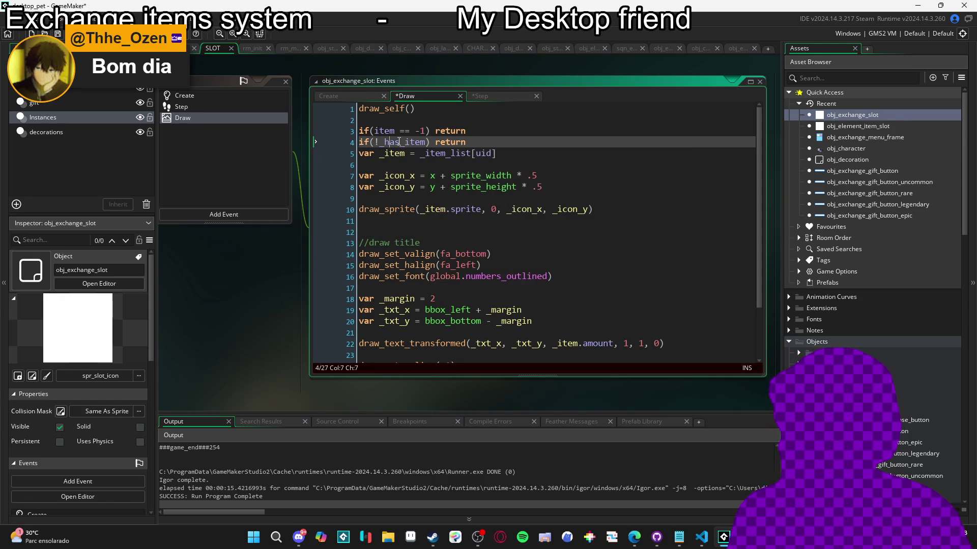
click(419, 119)
text(var _has)
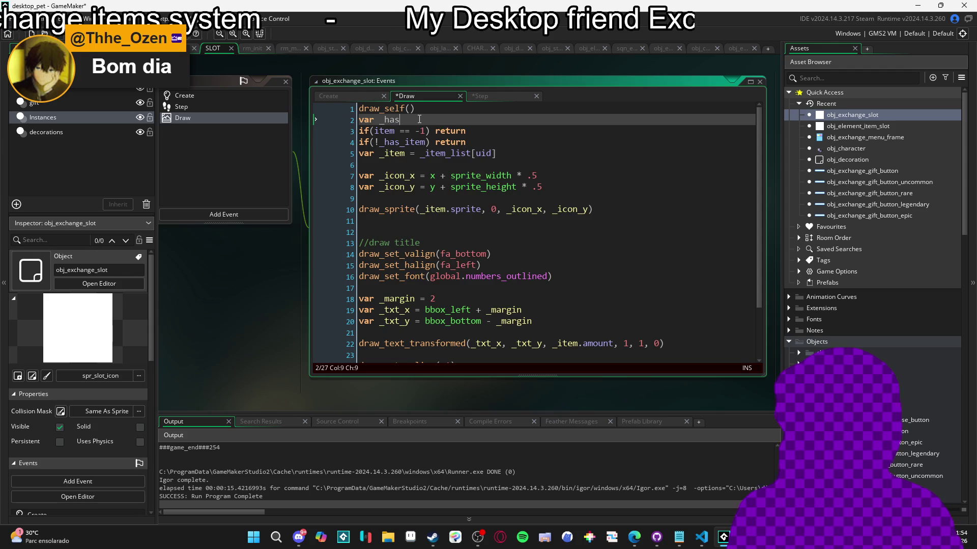
text(_item = )
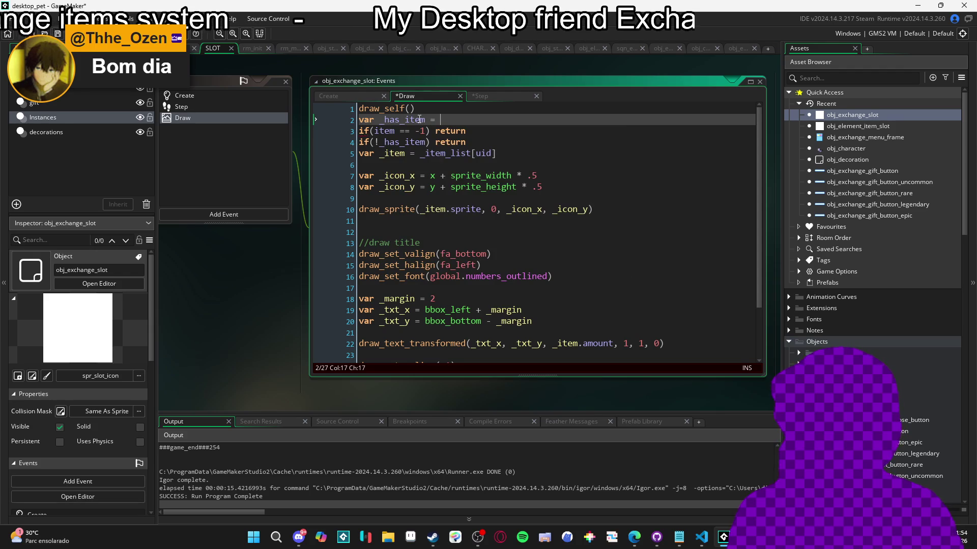
text(item == -1)
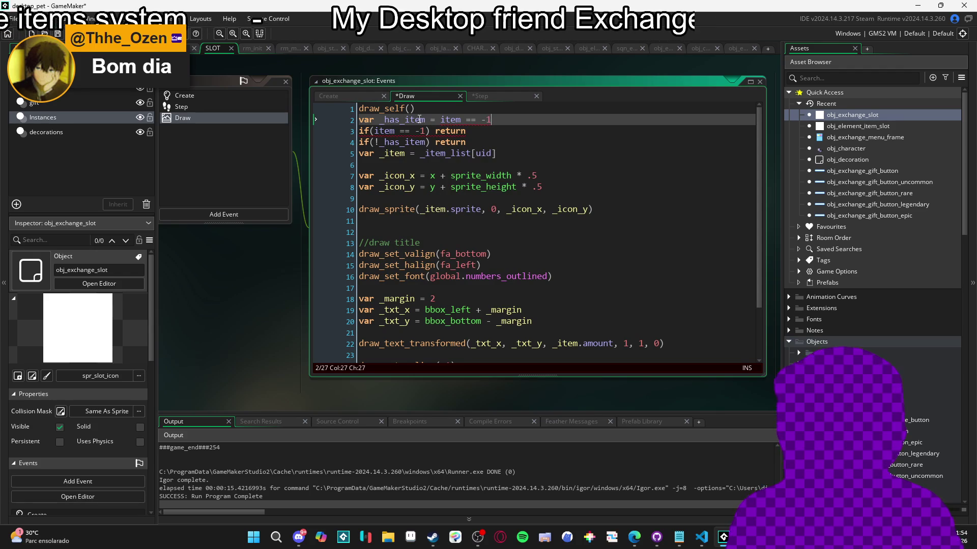
key(Down)
key(shift+Home)
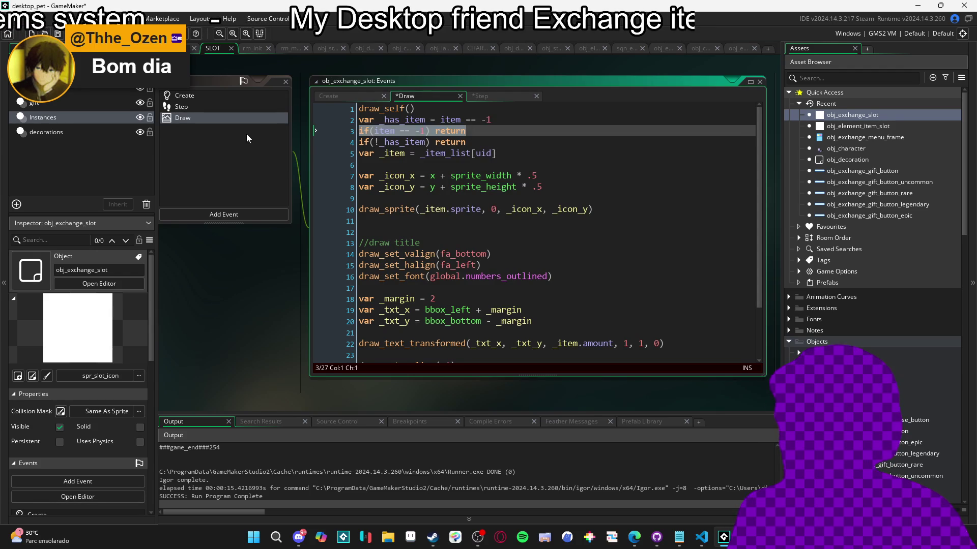
key(BackSpace)
key(BackSpace)
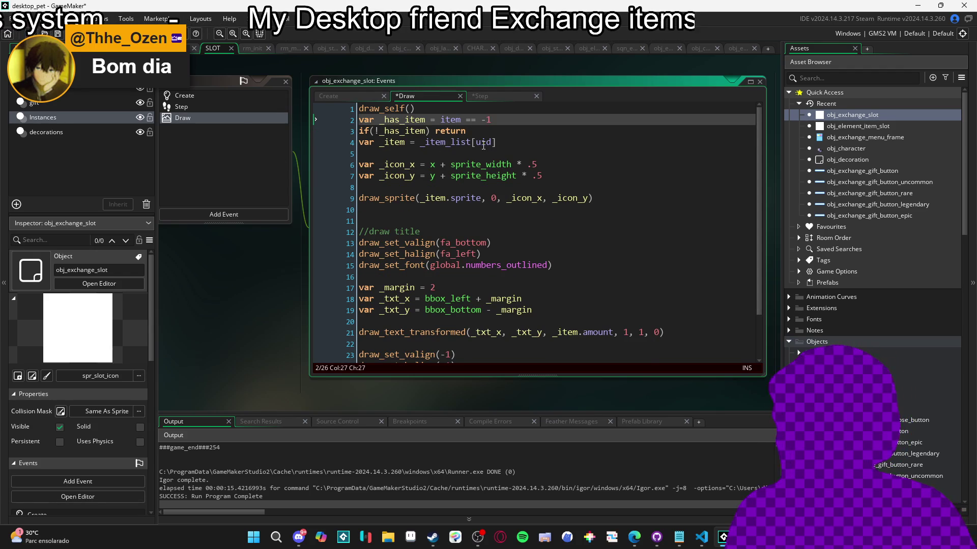
drag(496, 142, 277, 151)
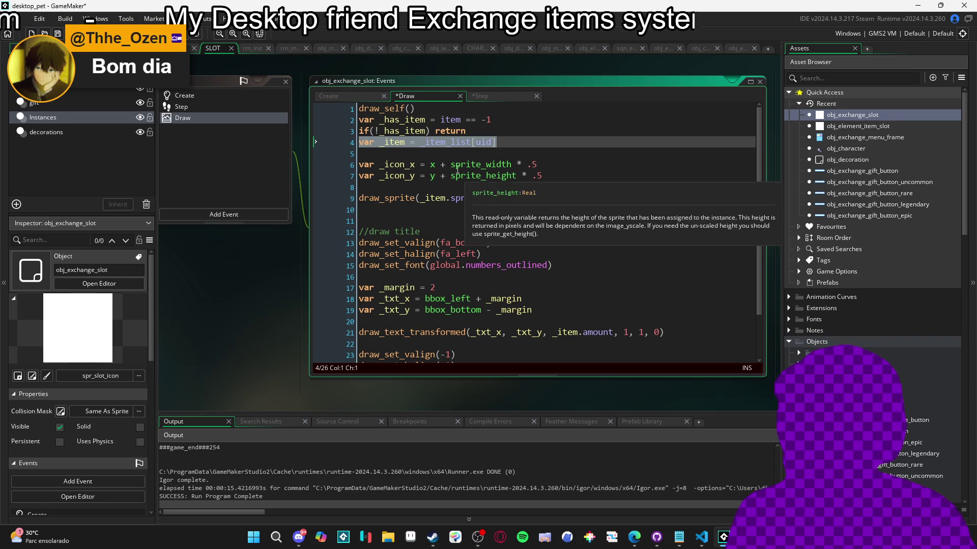
click(386, 143)
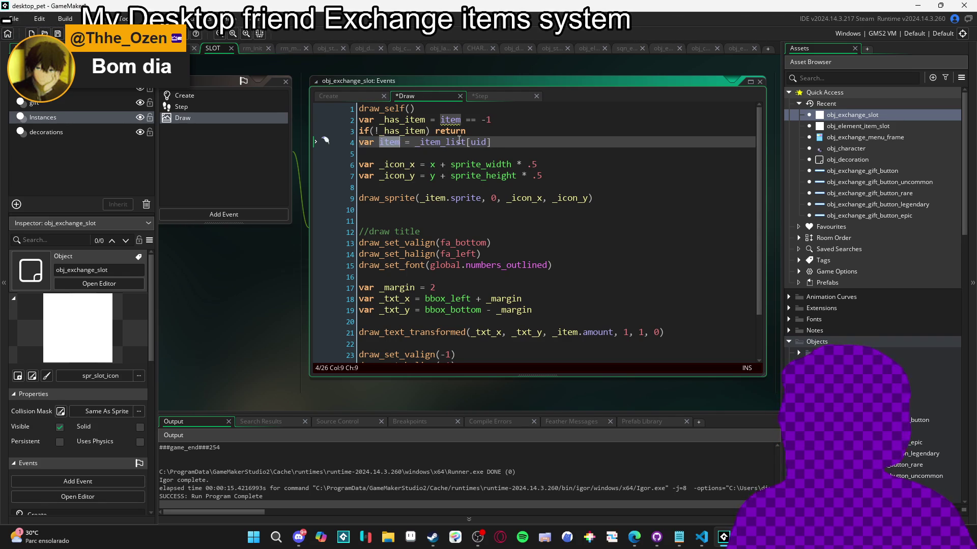
triple_click(395, 141)
key(BackSpace)
Replace _item with item in the amount text and draw_sprite calls and remove blank lines
double_click(562, 332)
text(item)
click(435, 198)
text(item)
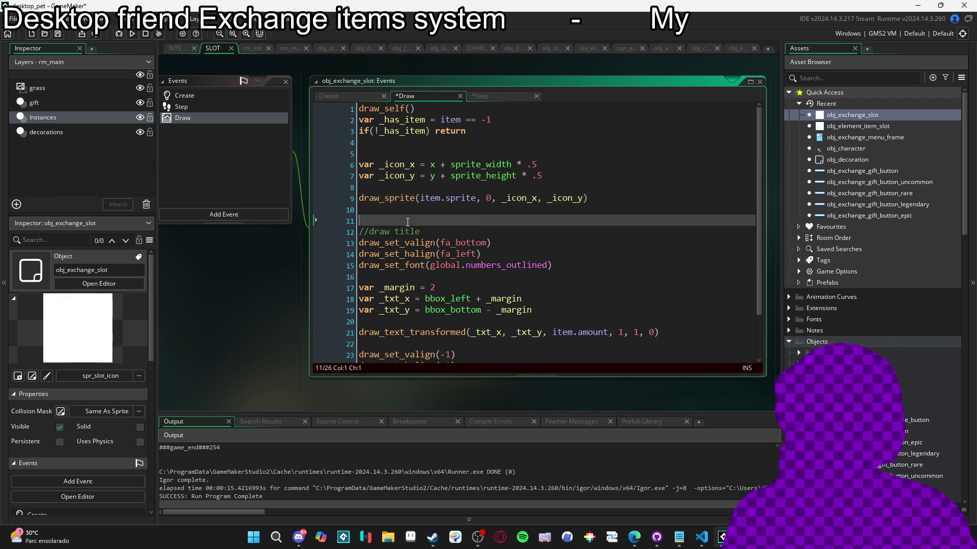
key(Down)
key(Down)
key(BackSpace)
key(Down)
click(423, 158)
key(BackSpace)
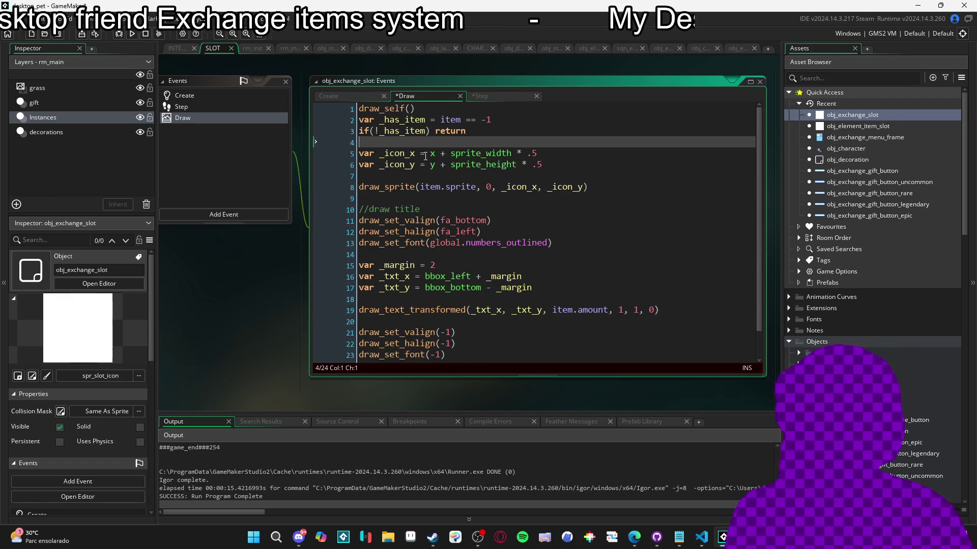
click(461, 242)
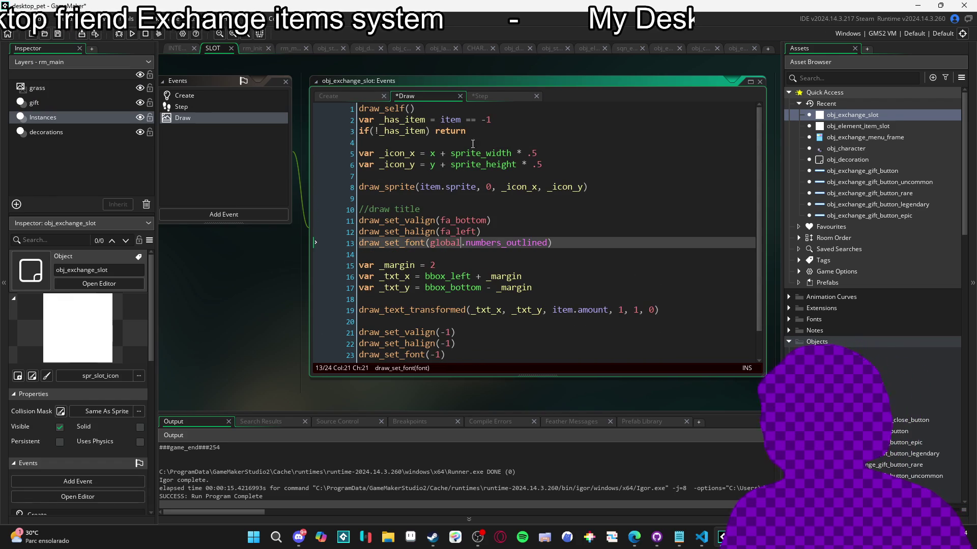
Undo the Draw edits to recover the item-list lines, then move them to the top of Step
click(215, 107)
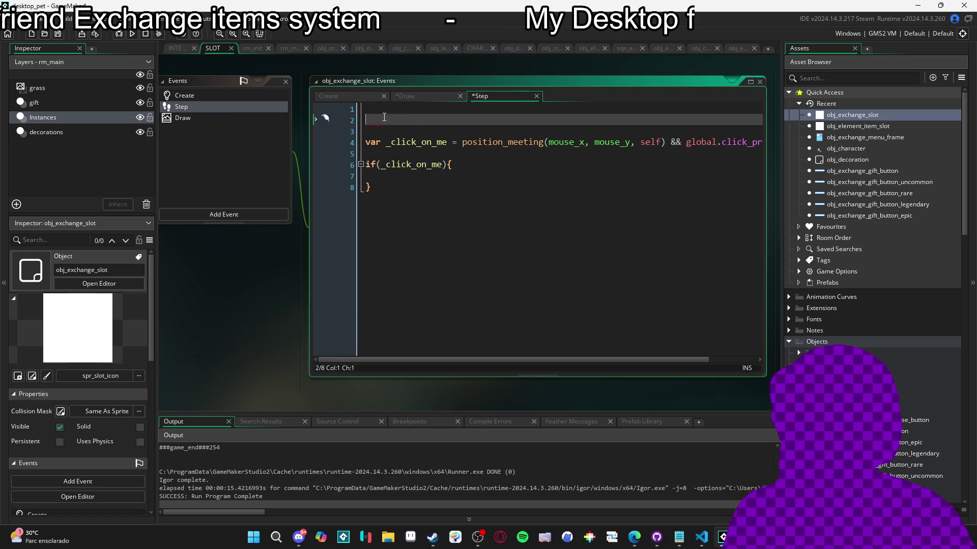
key(Down)
key(Down)
key(BackSpace)
click(196, 117)
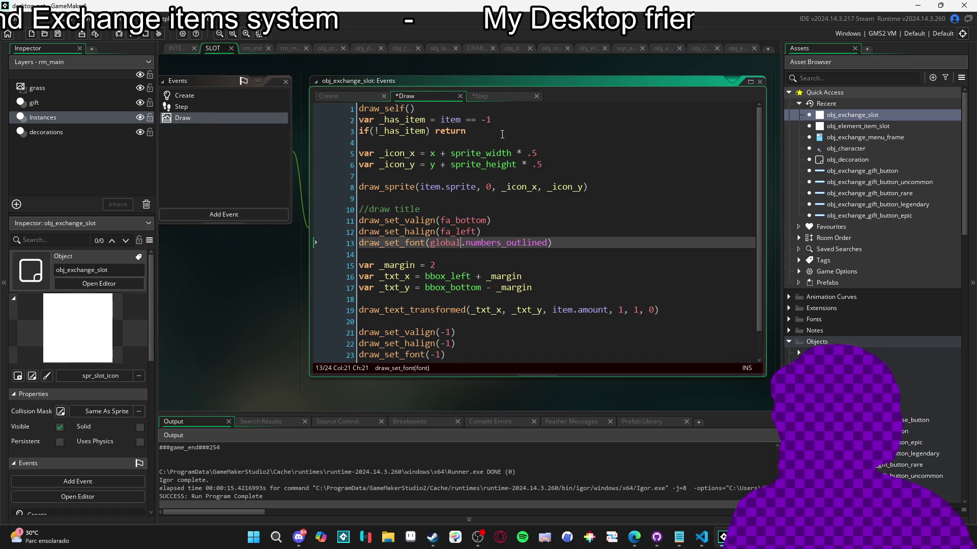
key(ctrl+z)
key(ctrl+z)
key(ctrl+z)
key(ctrl+z)
key(ctrl+z)
key(ctrl+z)
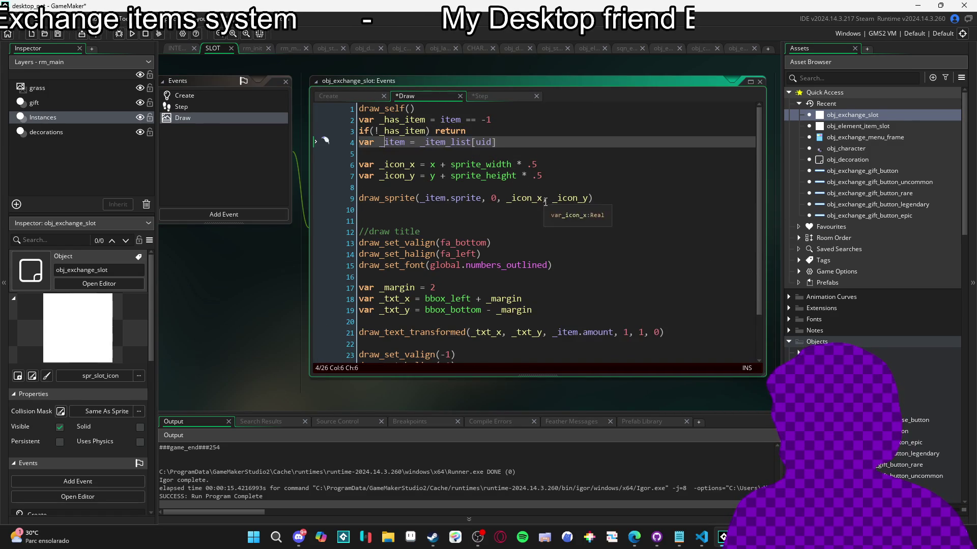
key(ctrl+z)
key(ctrl+z)
key(ctrl+z)
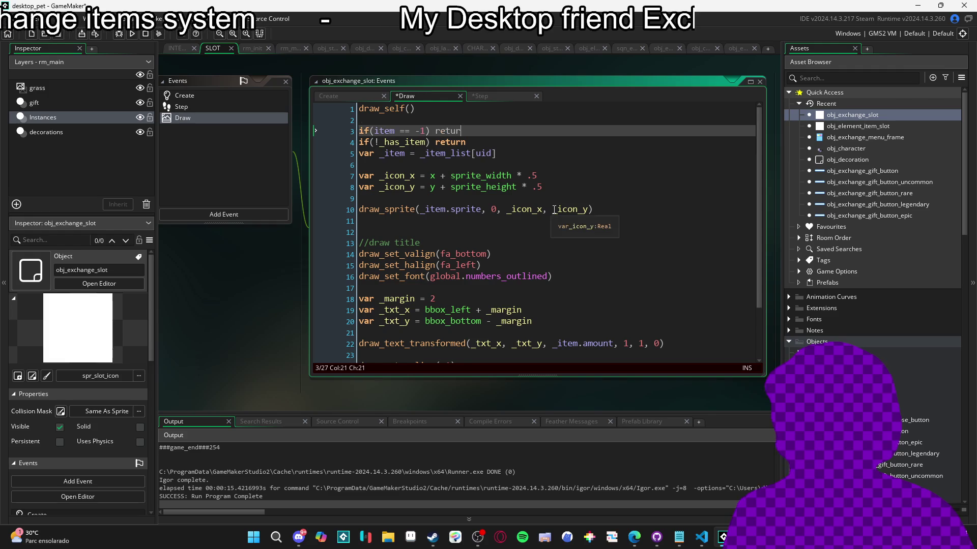
key(ctrl+z)
key(ctrl+z)
key(ctrl+z)
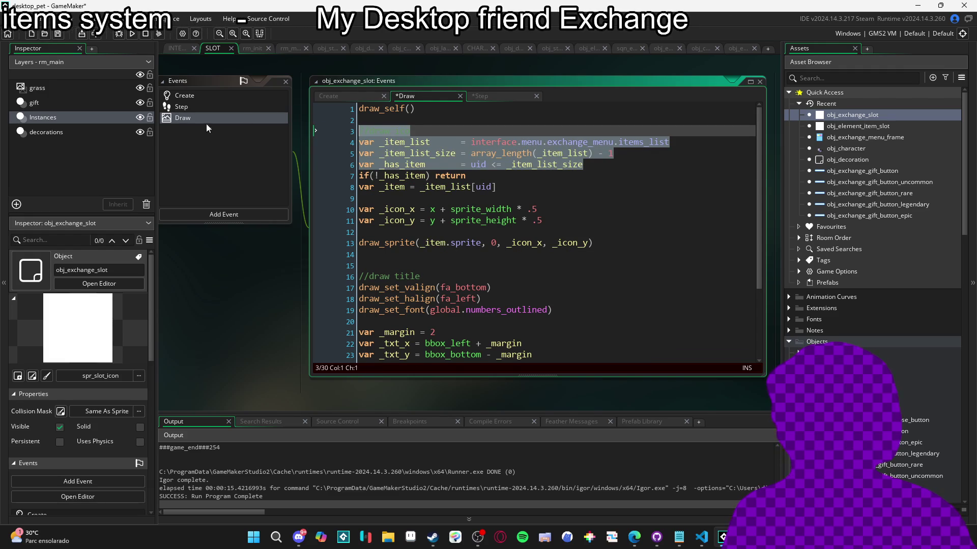
key(ctrl+z)
click(196, 106)
click(418, 110)
key(ctrl+v)
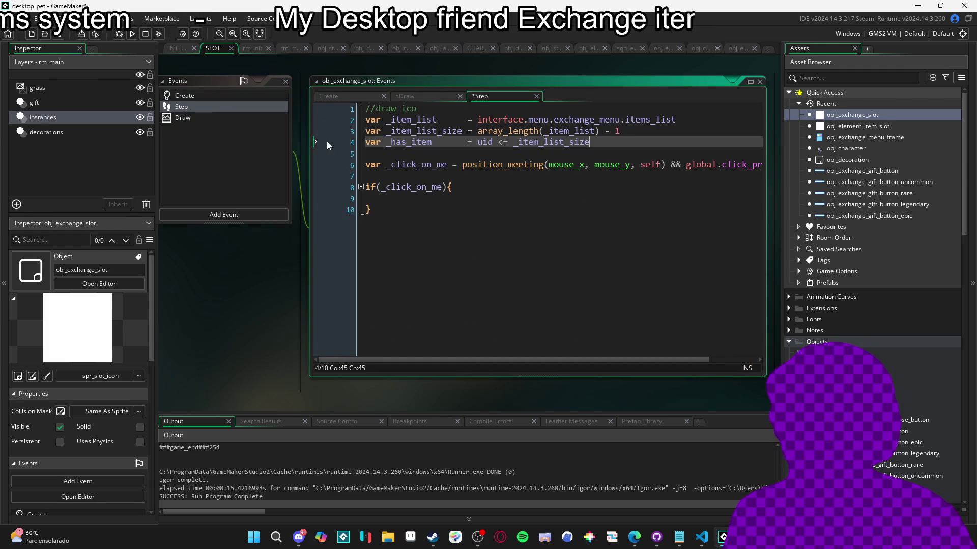
Make the Draw check read item == -1, cut the item lookup line, and fix draw_sprite's argument
click(188, 118)
click(402, 142)
click(383, 132)
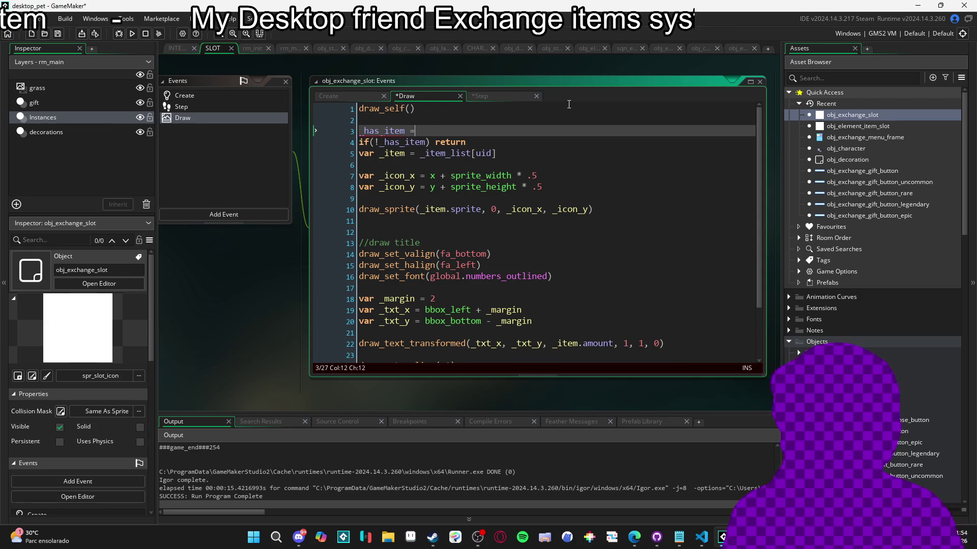
text( item == -1)
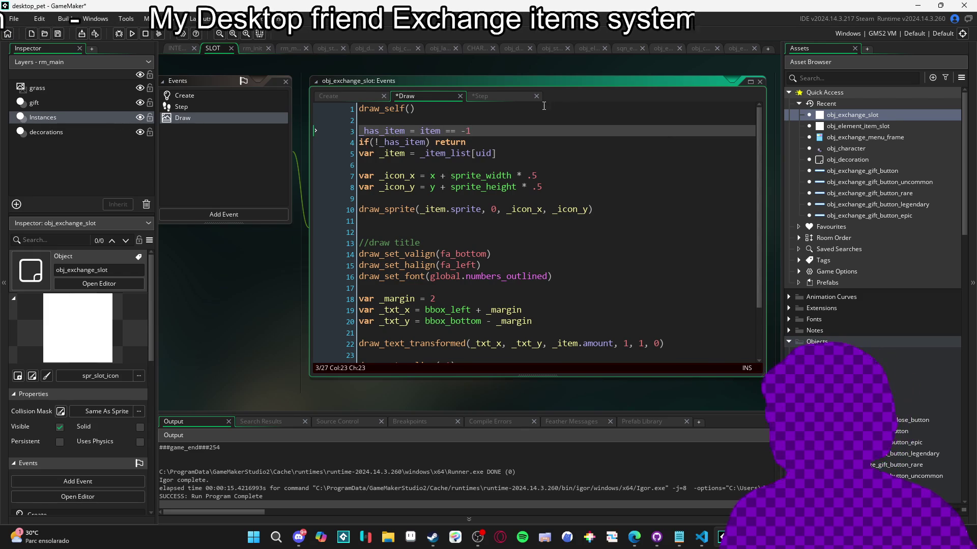
drag(512, 154, 358, 153)
key(ctrl+x)
click(423, 209)
key(BackSpace)
text(()
key(Delete)
Use item in the amount text, delete an extra blank line, and declare _has_item with var
double_click(430, 209)
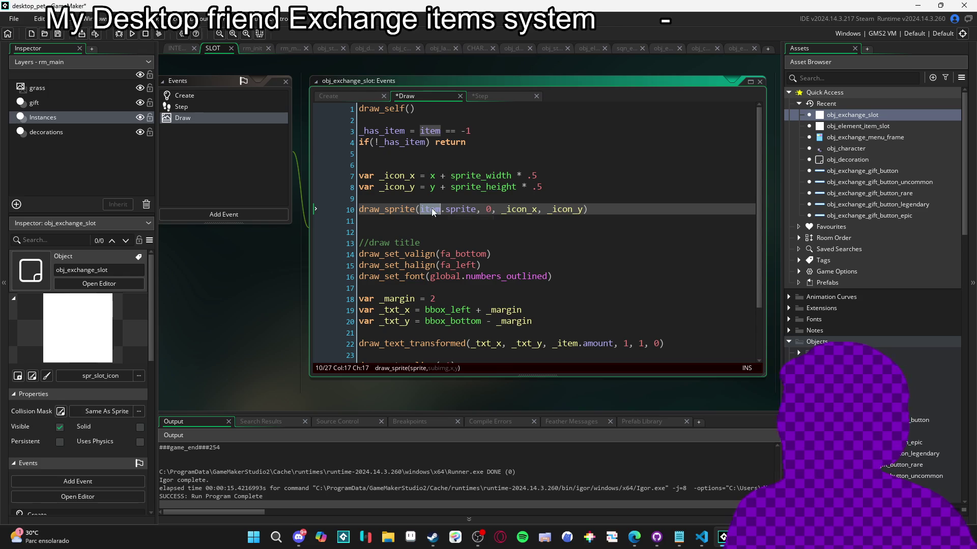
double_click(564, 344)
text(item)
scroll(509, 285, down, 2)
scroll(491, 268, up, 2)
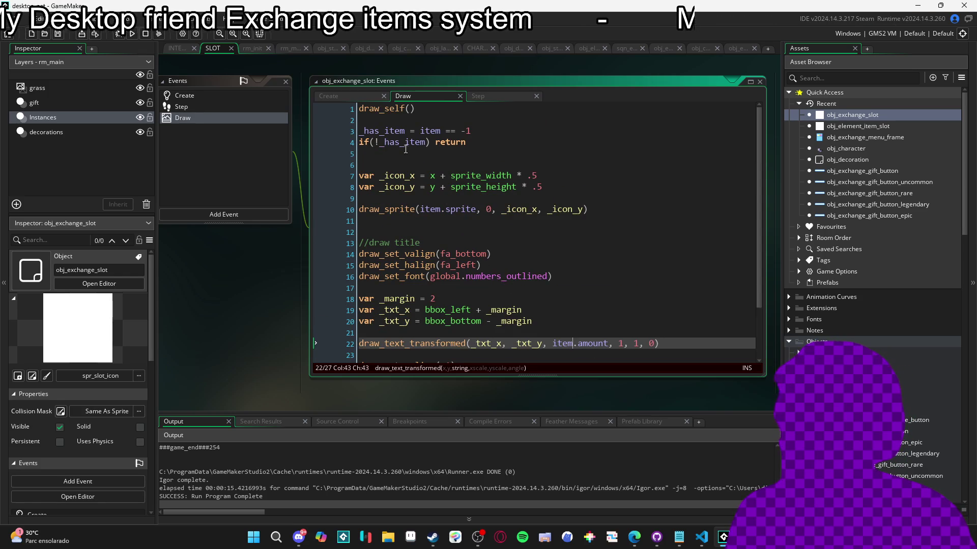
click(366, 165)
key(BackSpace)
click(364, 131)
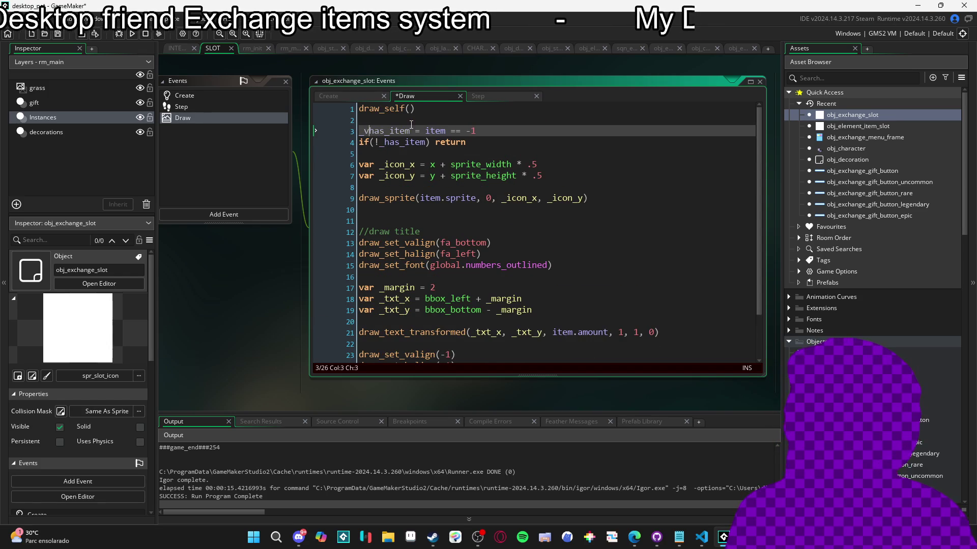
key(Home)
text(var)
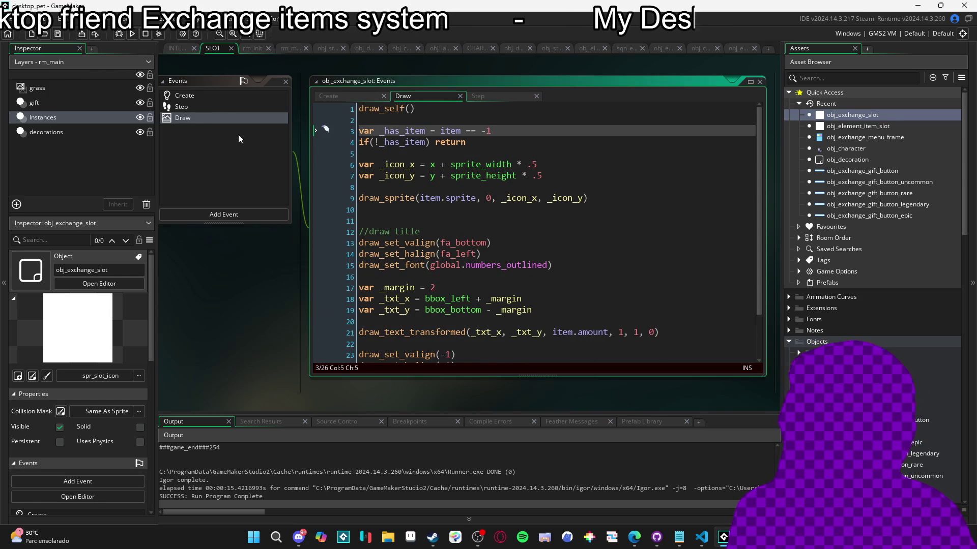
click(218, 106)
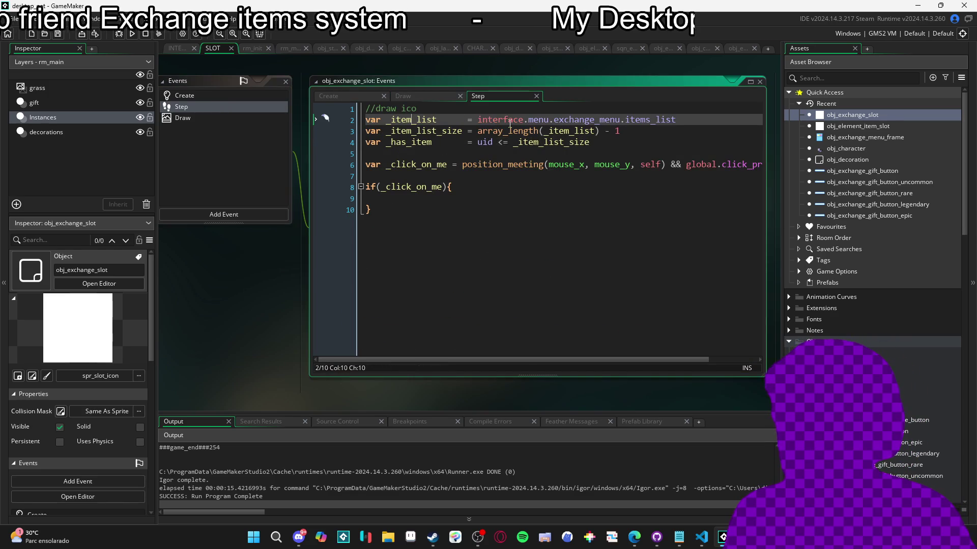
Add an early return to the Step code when _has_item is false
key(Down)
key(Down)
key(End)
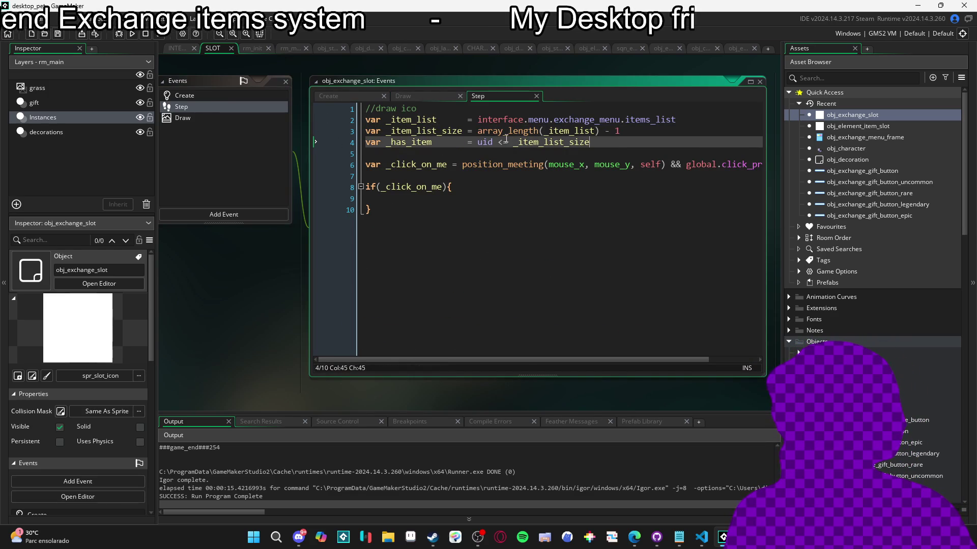
click(447, 152)
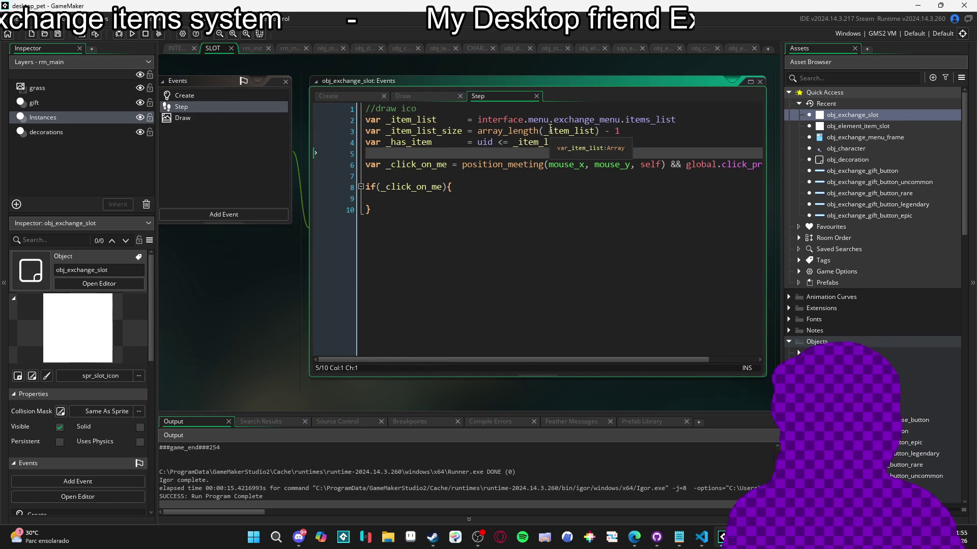
key(Return)
key(Return)
key(Up)
key(Up)
text(_)
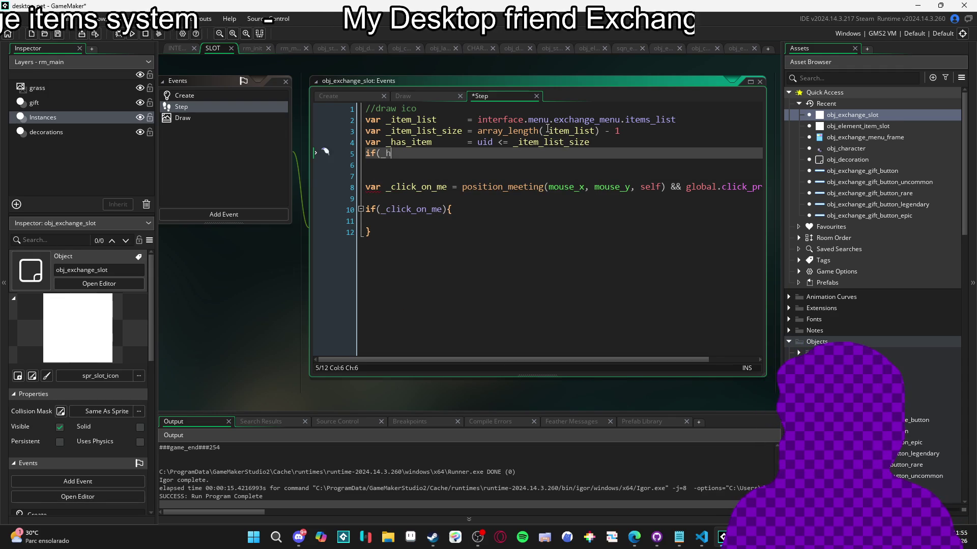
text(has_)
key(Return)
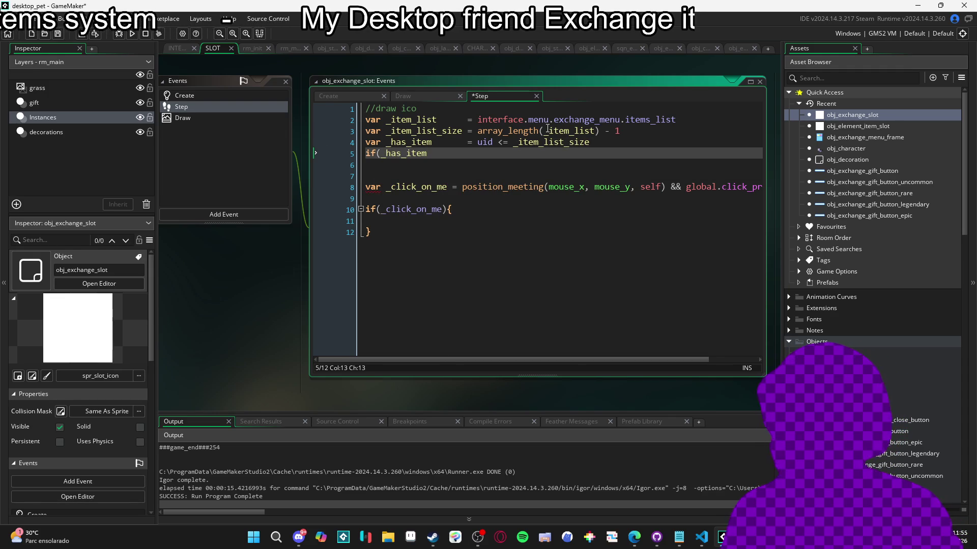
text(!)
key(End)
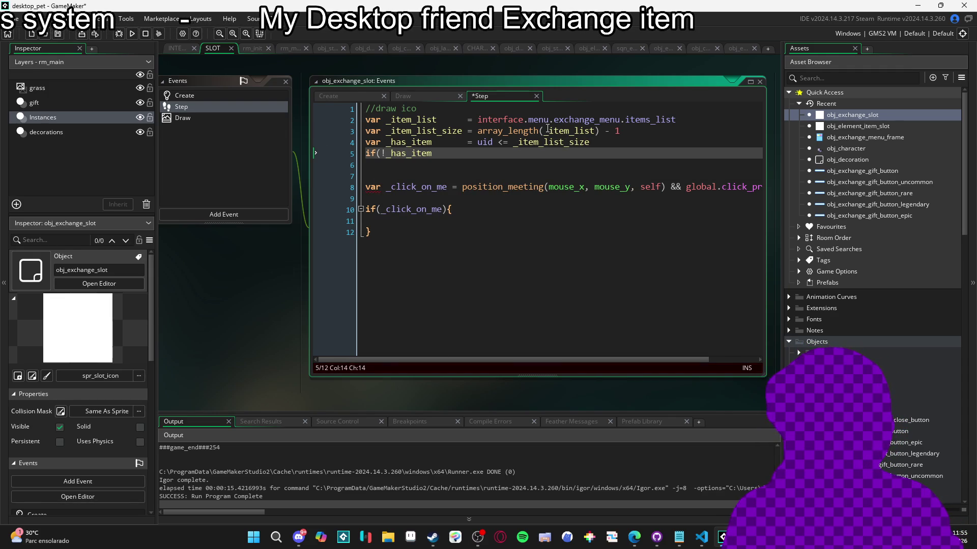
text(turn)
key(Return)
key(Return)
Write item = _item_list[uid] on line 6
text(item = )
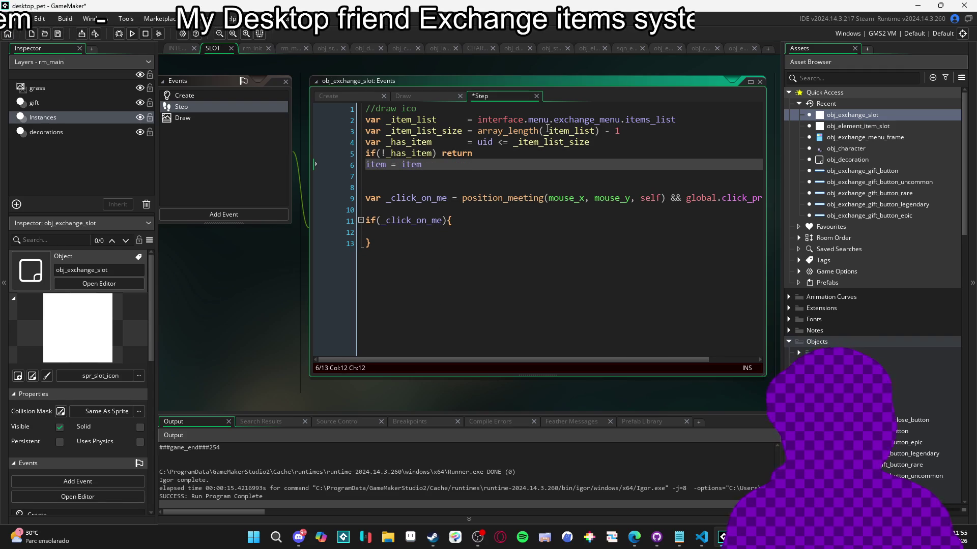
text(_item)
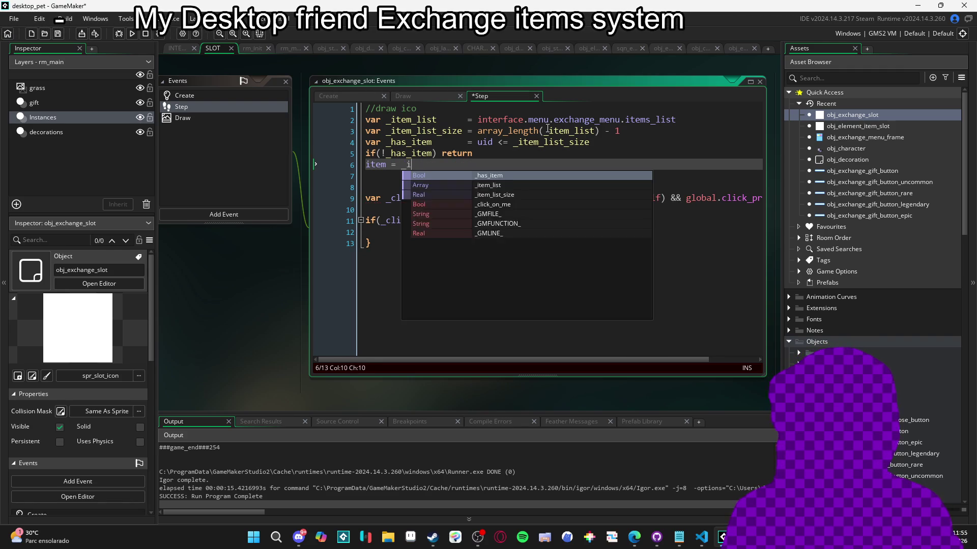
key(Return)
text([])
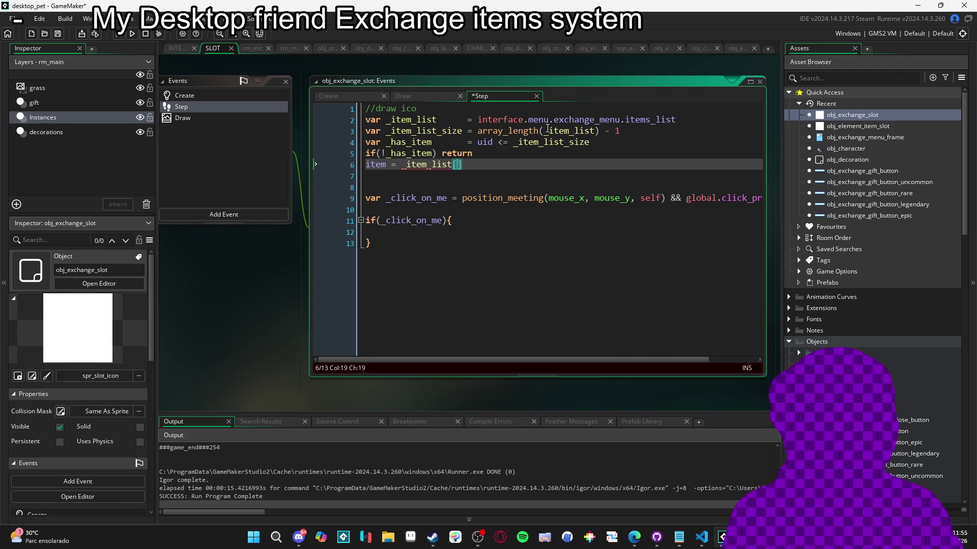
text(i)
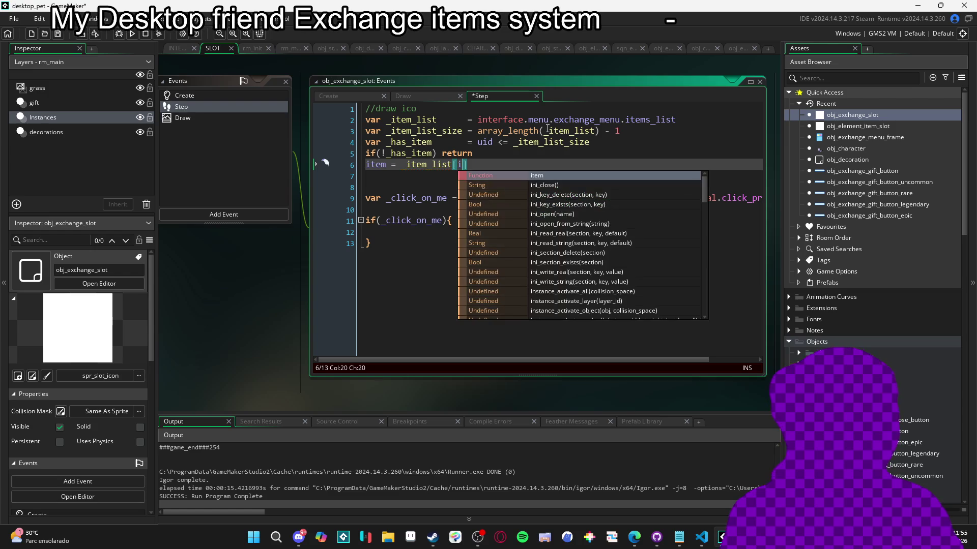
click(425, 164)
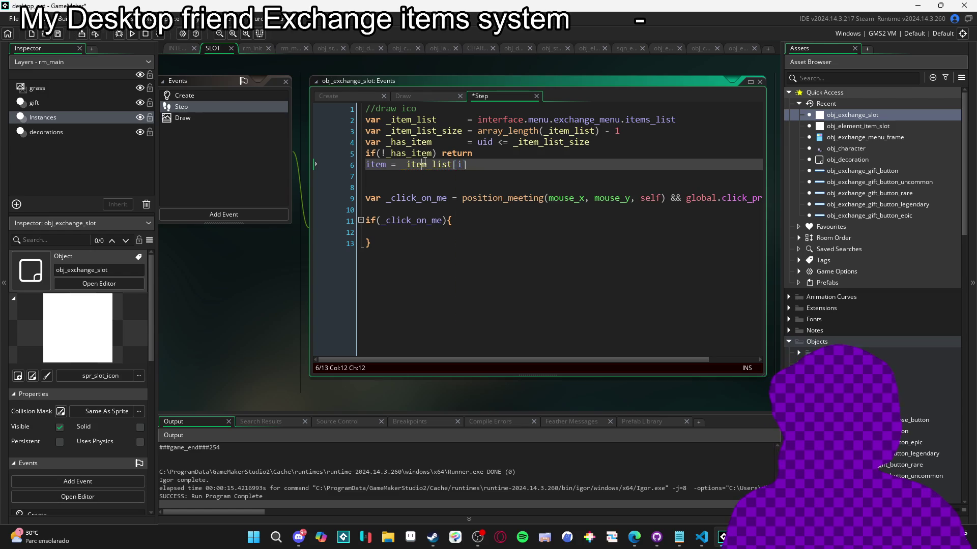
click(459, 165)
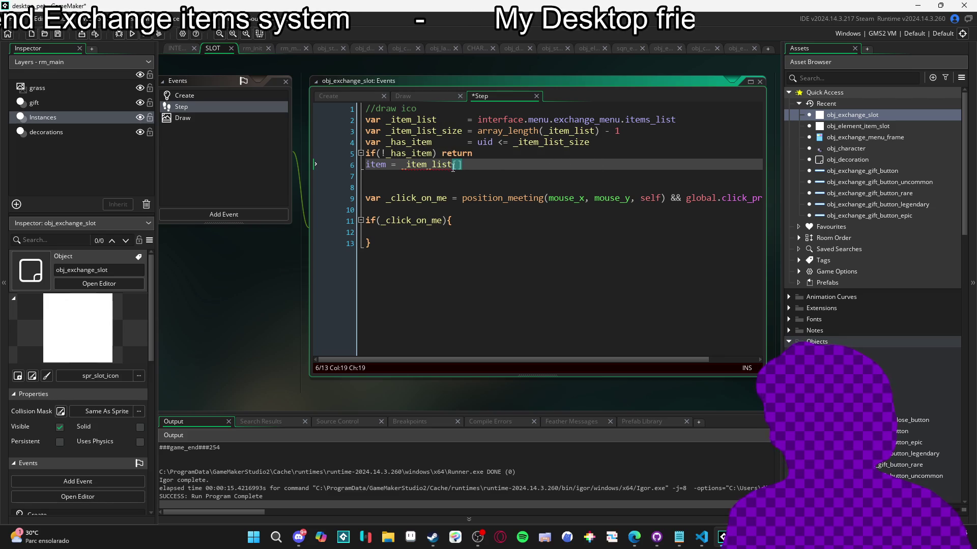
text(uid   1)
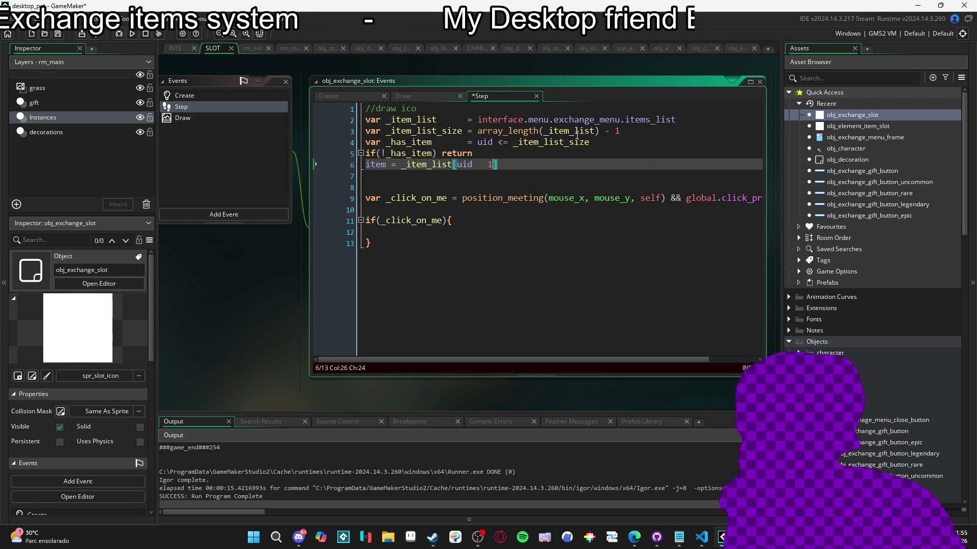
key(Tab)
text(1)
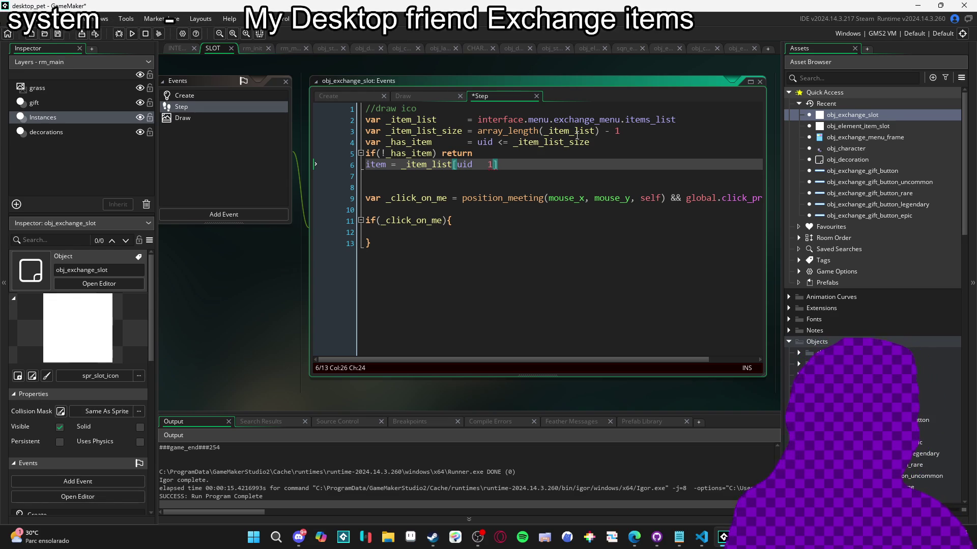
key(BackSpace)
key(BackSpace)
key(BackSpace)
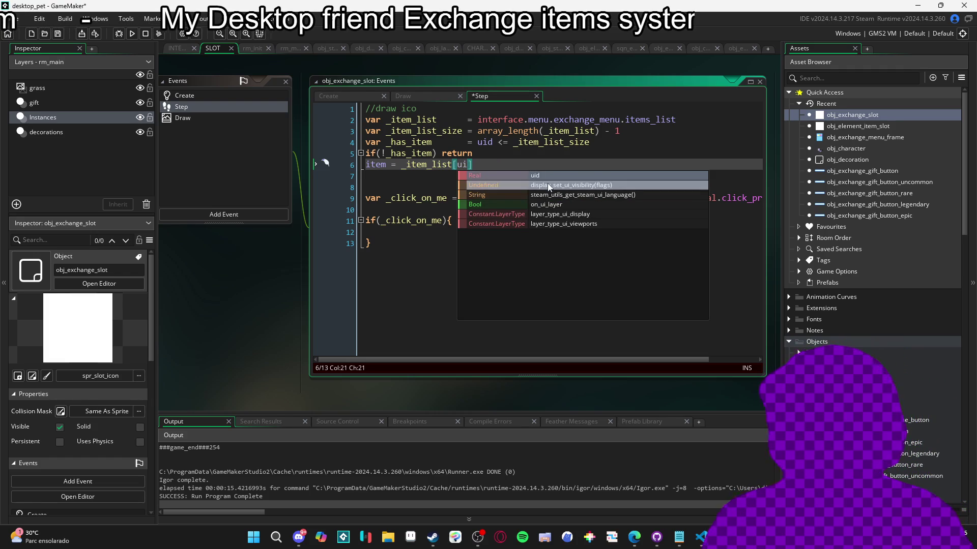
text(d)
Delete the stray empty line below the item assignment
click(509, 151)
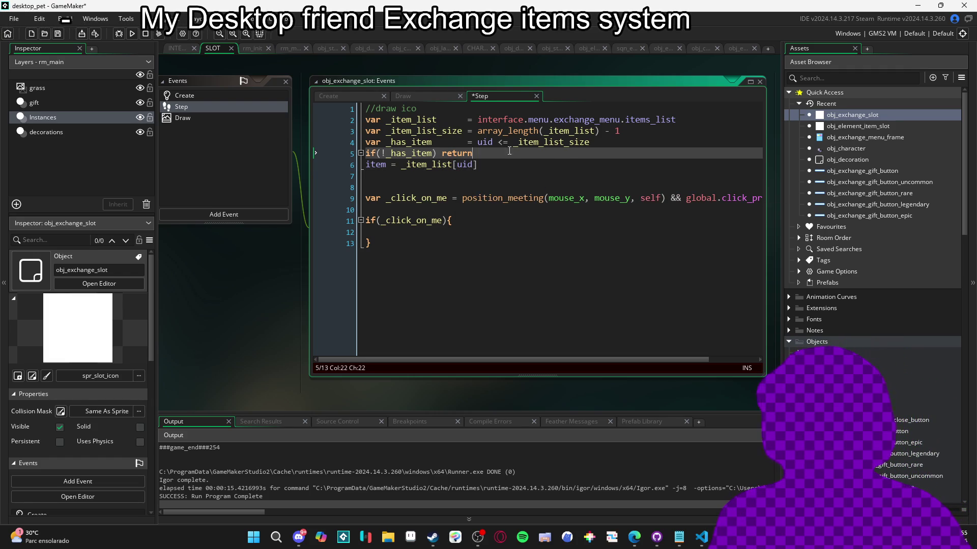
click(441, 120)
key(Down)
click(436, 142)
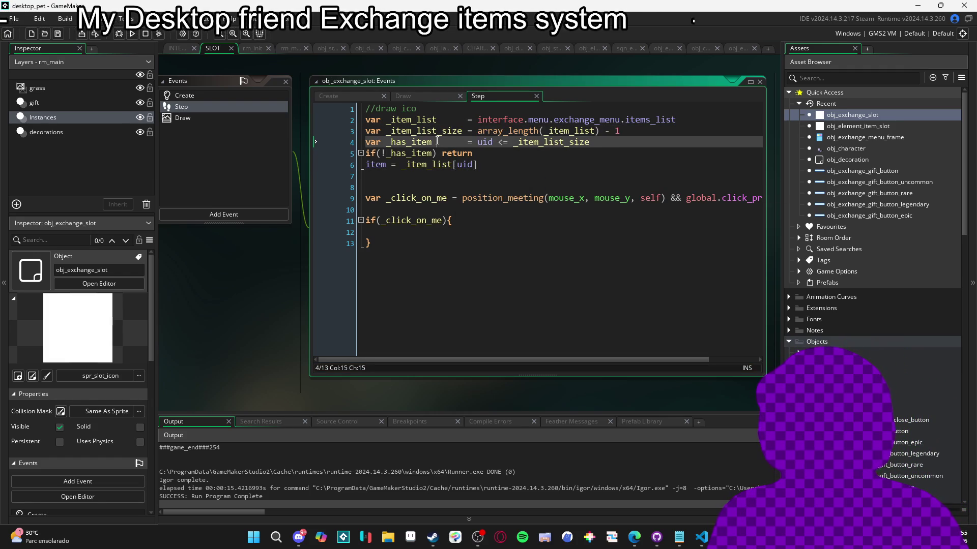
click(448, 179)
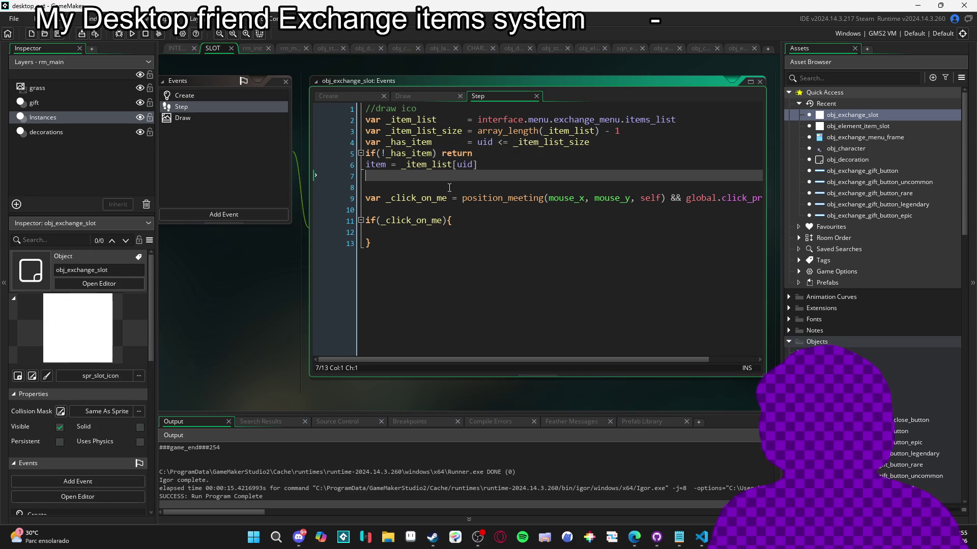
key(Delete)
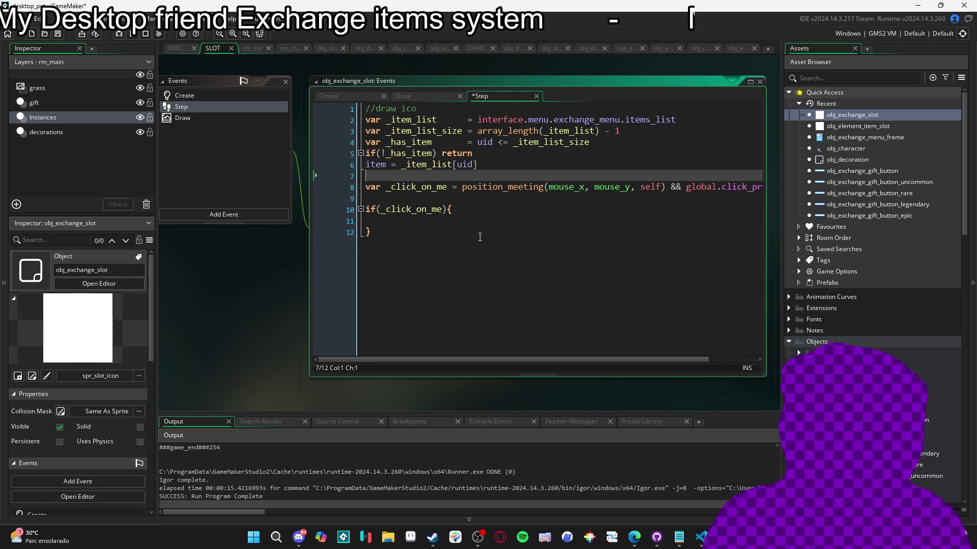
click(488, 232)
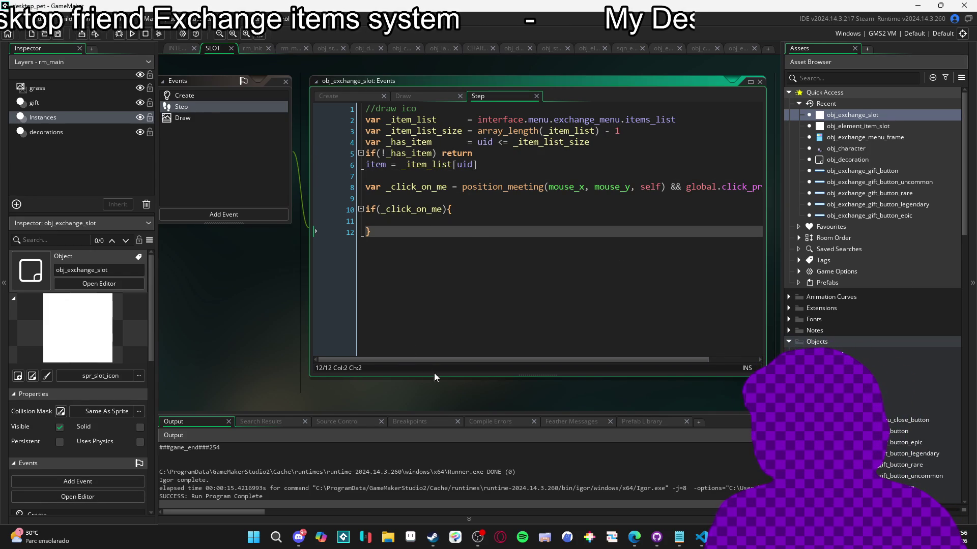
key(Up)
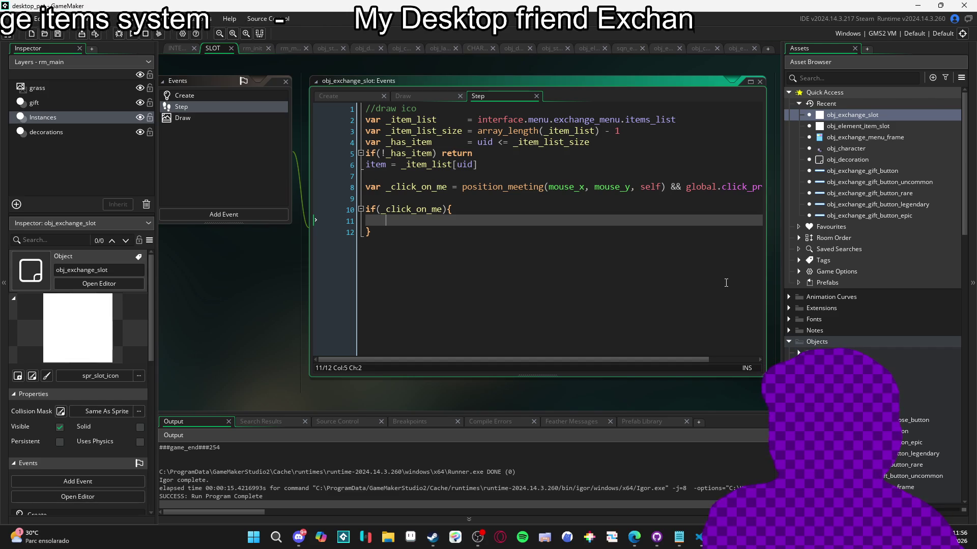
Add item.amount-- inside the if(_click_on_me) block
text(_item_list[)
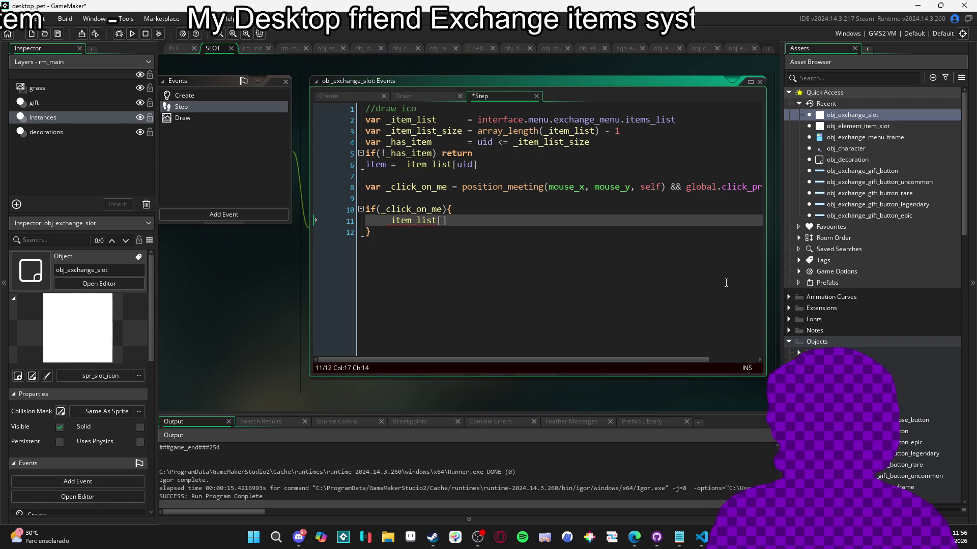
key(BackSpace)
key(BackSpace)
key(BackSpace)
key(BackSpace)
key(BackSpace)
key(BackSpace)
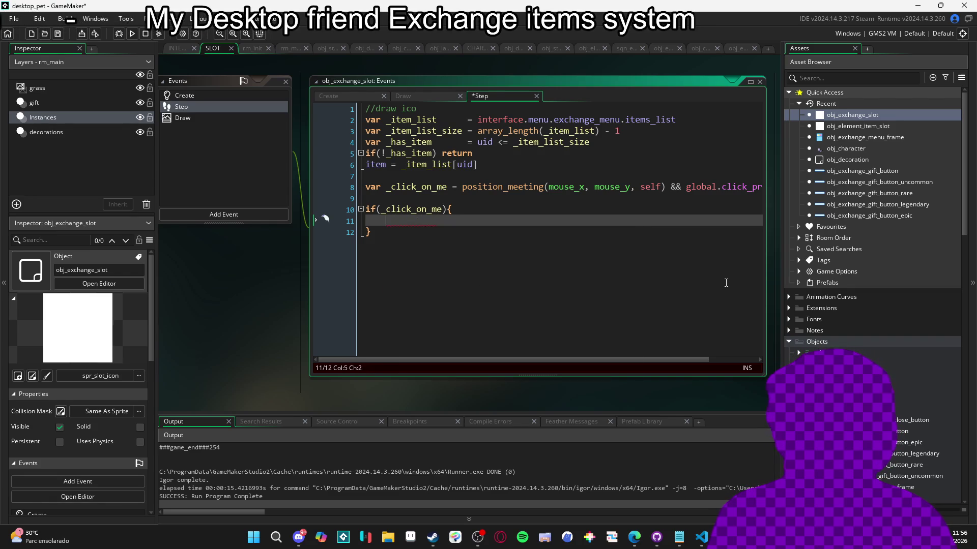
text(item.amoutn)
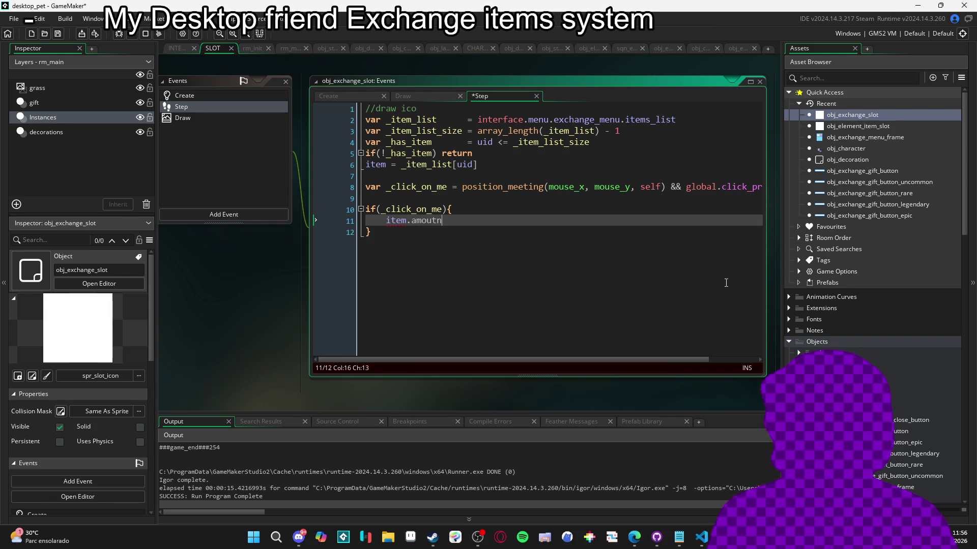
key(BackSpace)
key(BackSpace)
text(nt--)
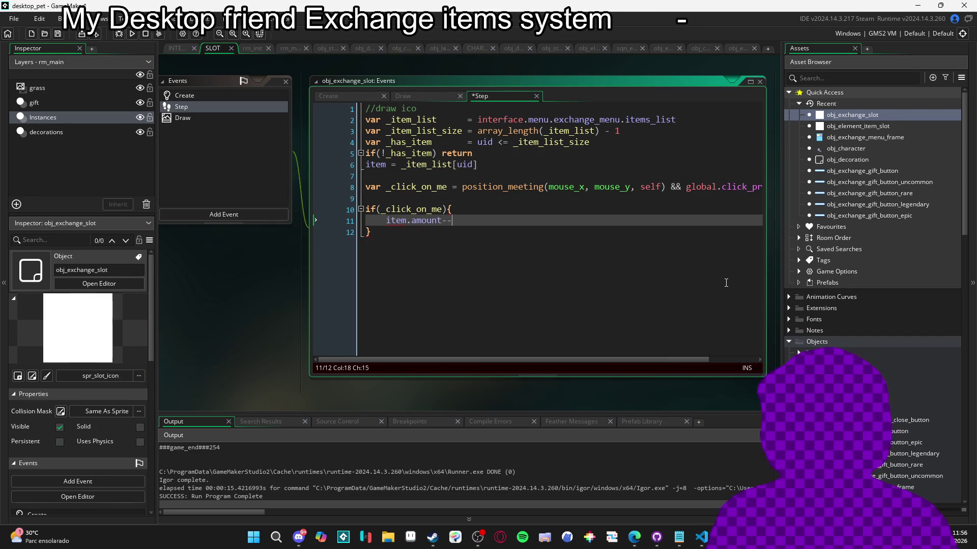
key(Return)
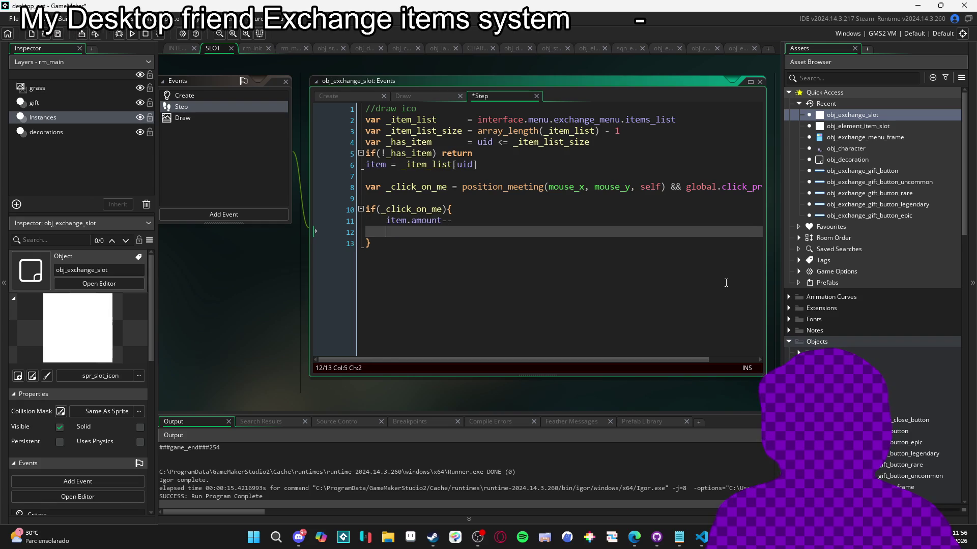
Call interface.menu.inventory.update() after the decrement, save, and run the game with F5
text(interface.)
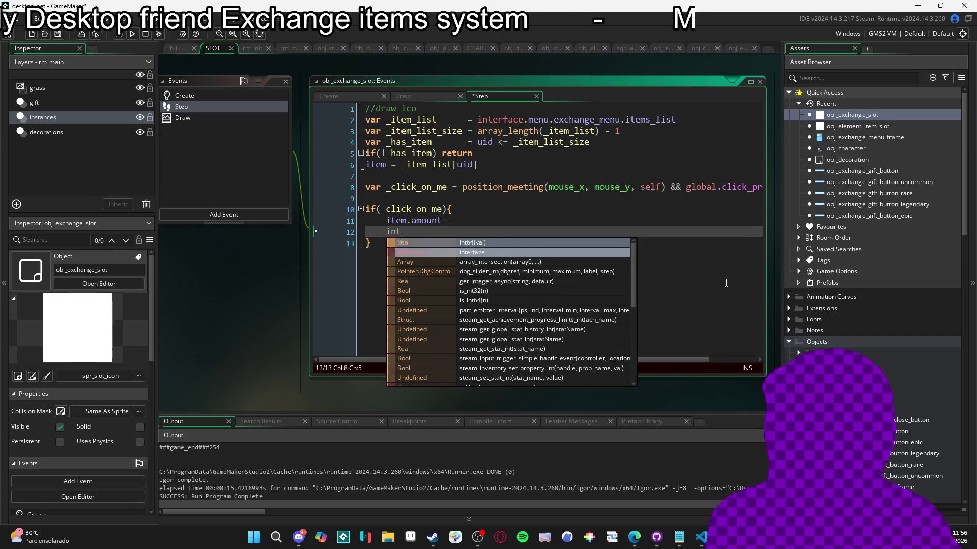
text(menu.exchange_menu.)
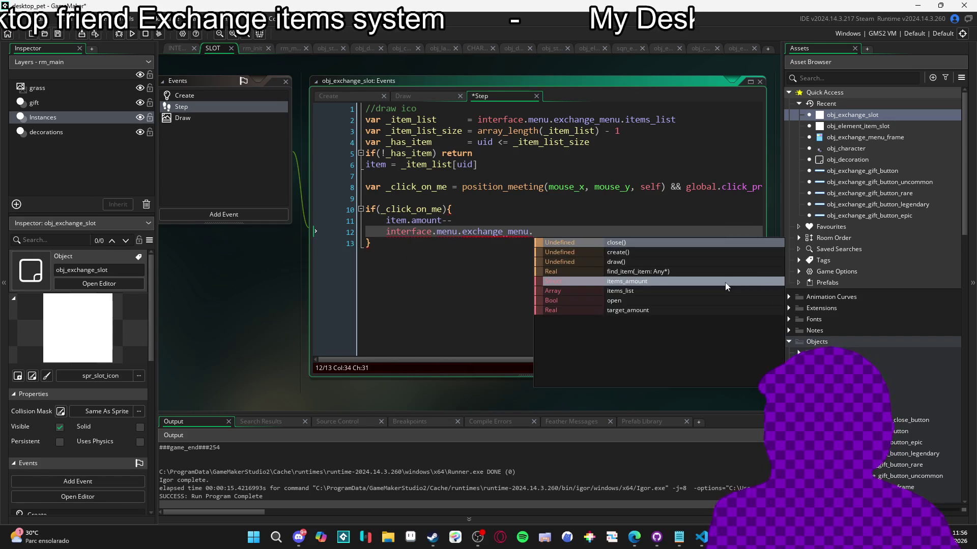
text(c)
key(BackSpace)
key(BackSpace)
key(BackSpace)
text(inventory.u)
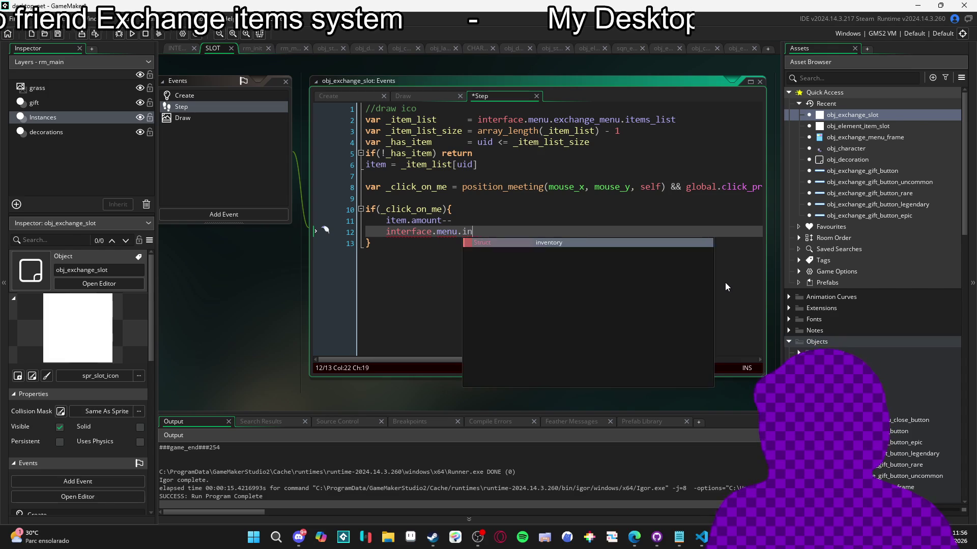
key(Return)
key(ctrl+s)
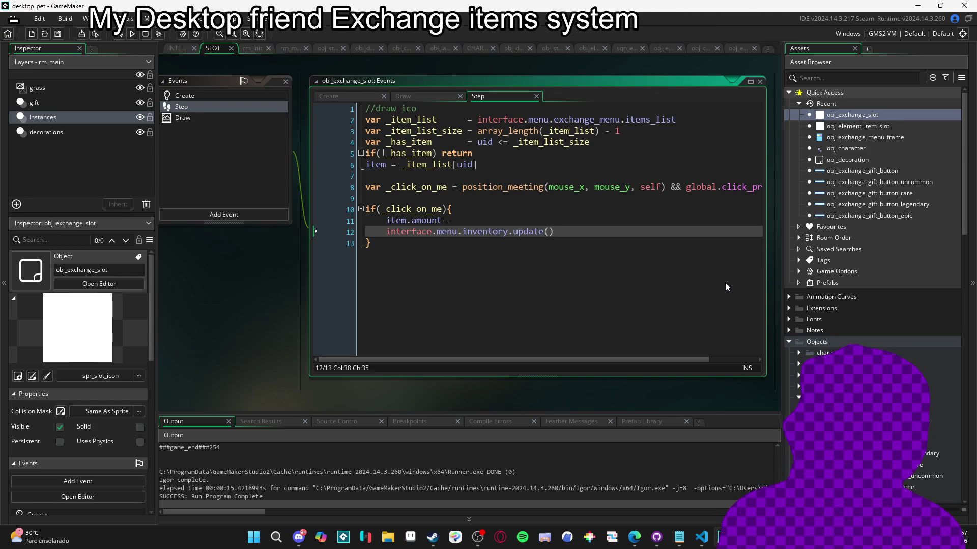
key(F5)
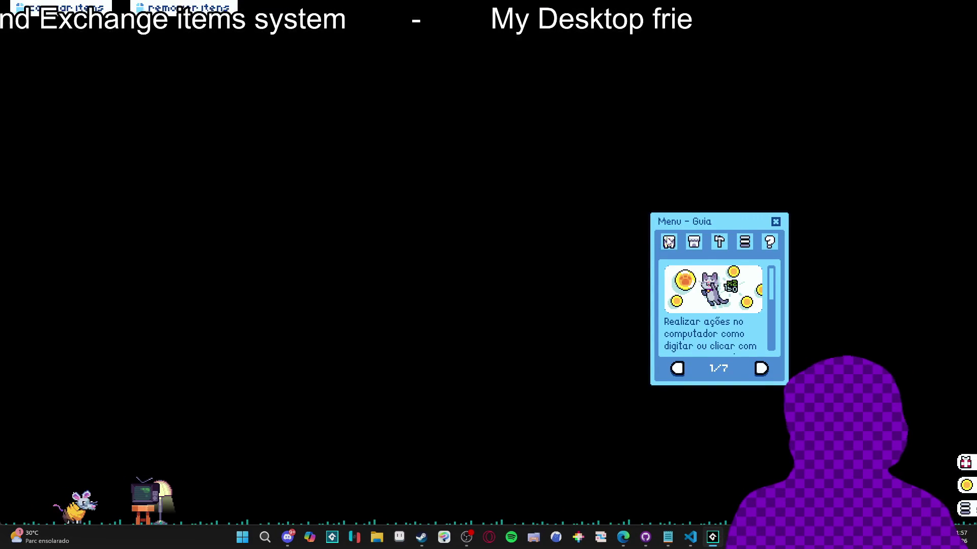
Start an exchange from the Inventário page, hit the line-6 out-of-range error, and close the game
click(669, 241)
click(714, 371)
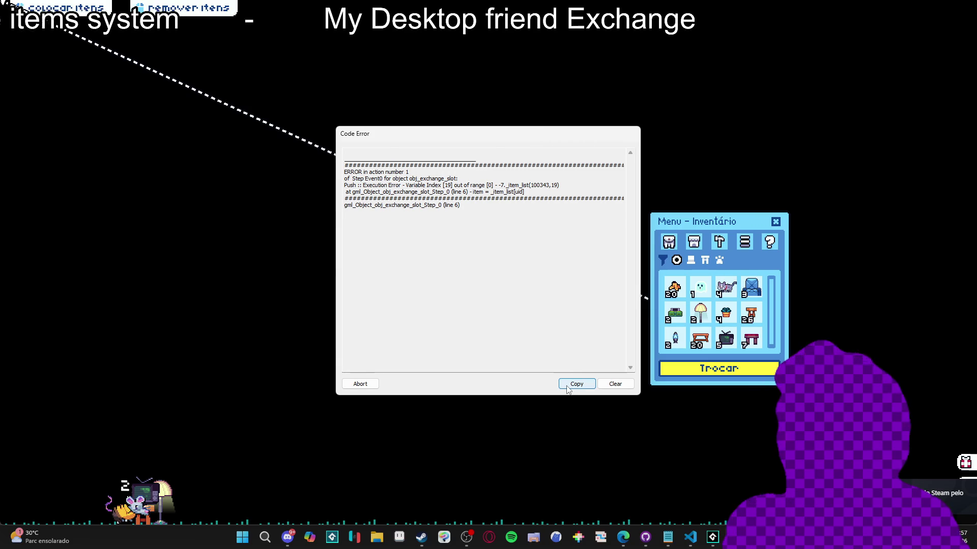
right_click(744, 533)
click(737, 505)
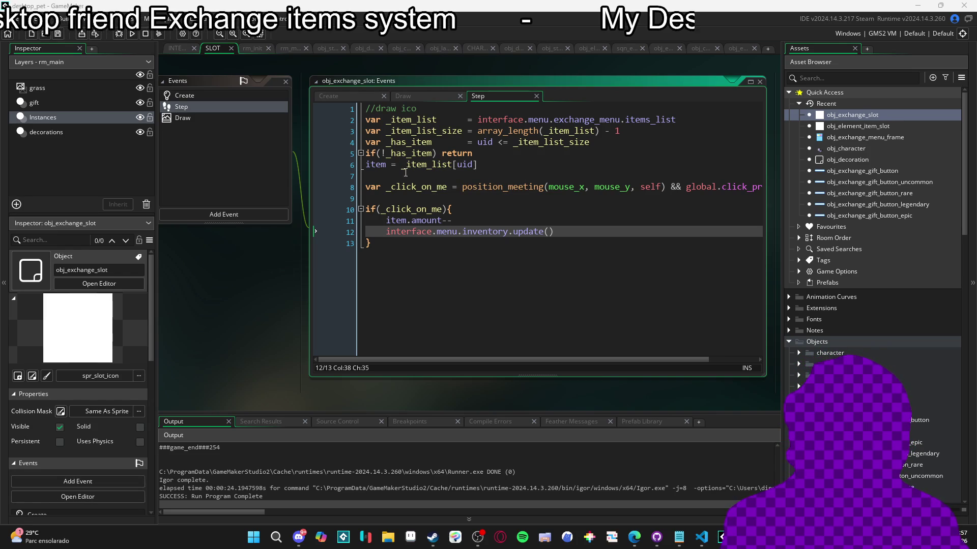
Review the slot's Create and Step code and the Output log, then rerun with F5
click(233, 97)
click(233, 107)
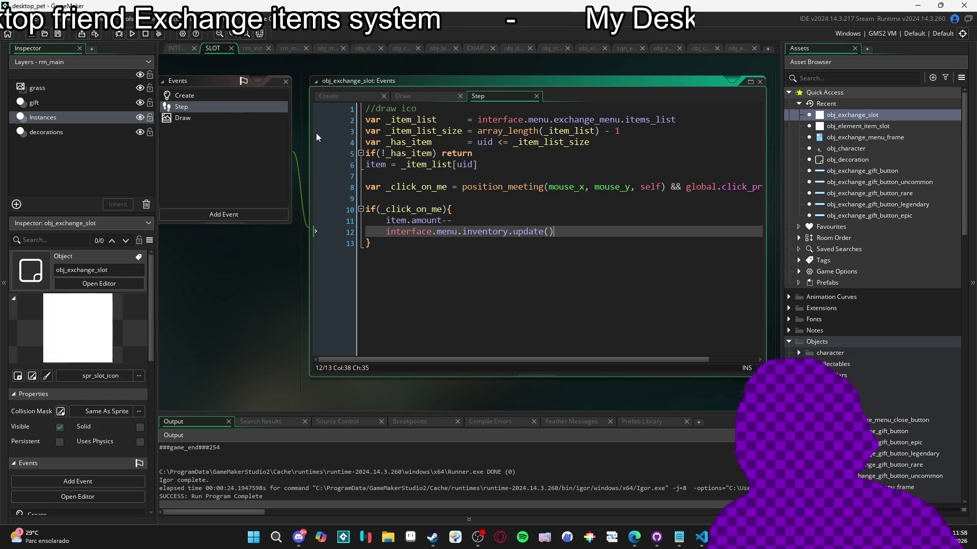
scroll(309, 472, up, 3)
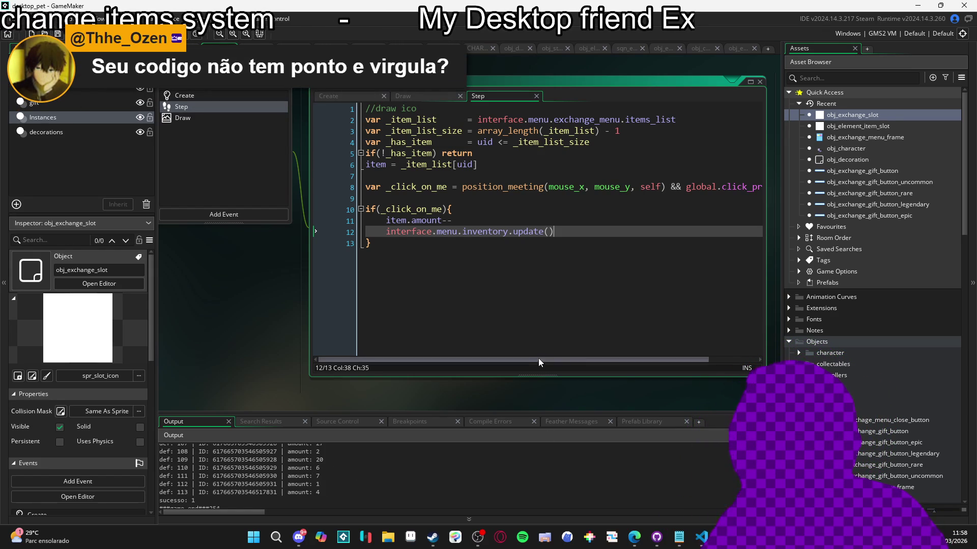
mouse_move(549, 359)
mouse_down()
mouse_move(653, 360)
mouse_move(408, 359)
mouse_up()
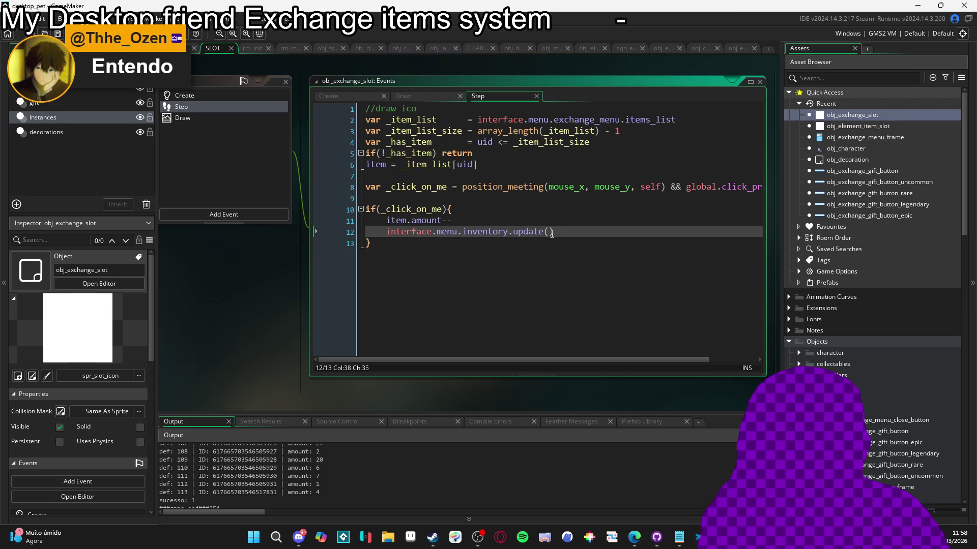
click(224, 95)
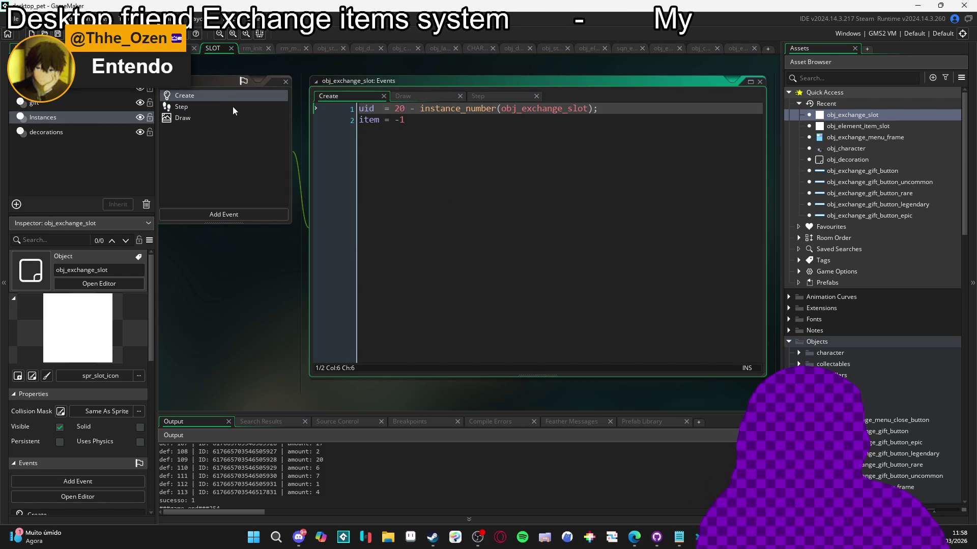
click(233, 106)
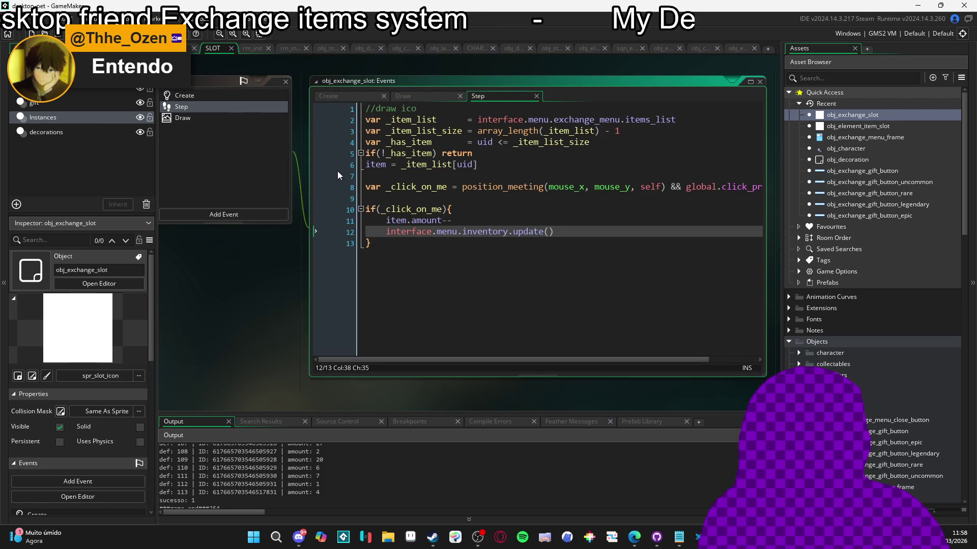
click(435, 222)
key(F5)
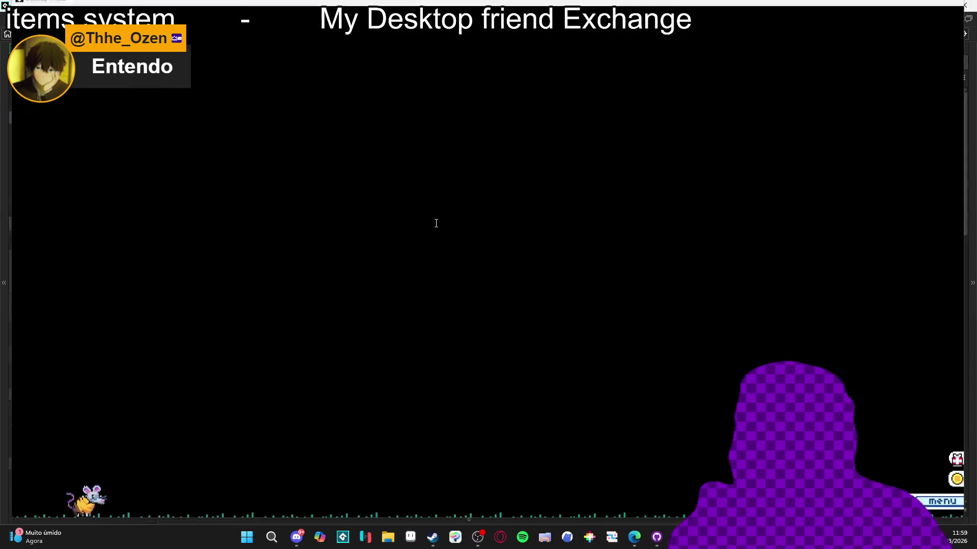
Open the inventory page, hit the index-19 out-of-range error at Step line 6, and abort
click(669, 244)
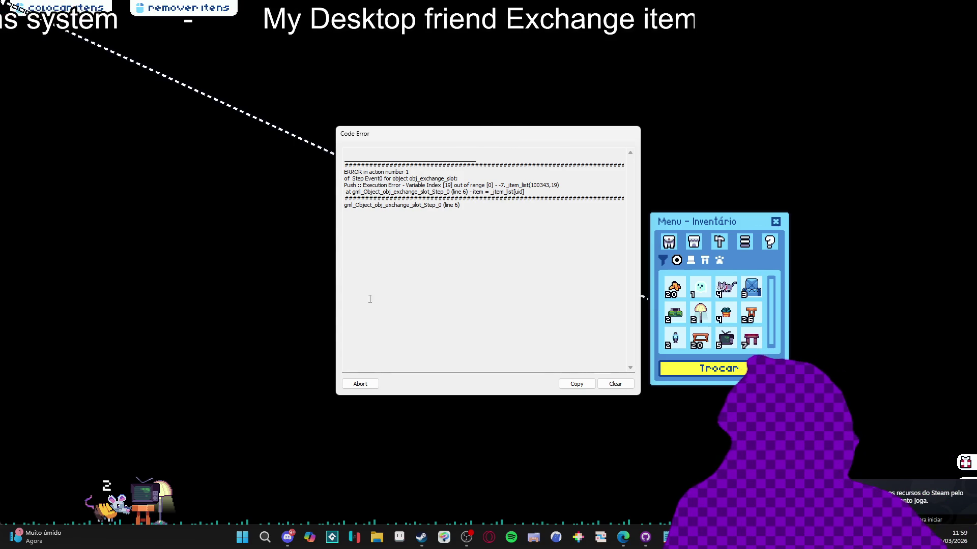
click(360, 384)
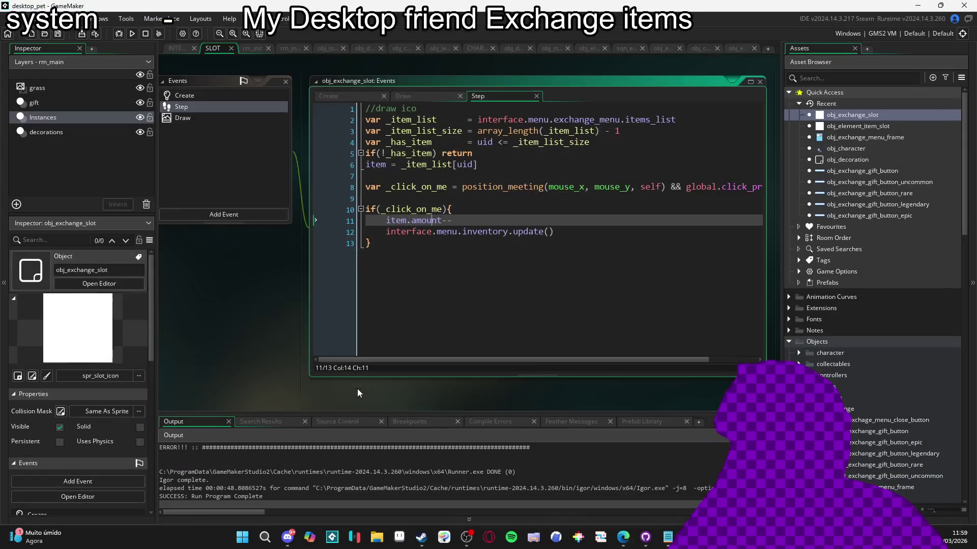
Review the early return and item = _item_list[uid] lines, highlight _item_list, then switch to Draw
click(491, 167)
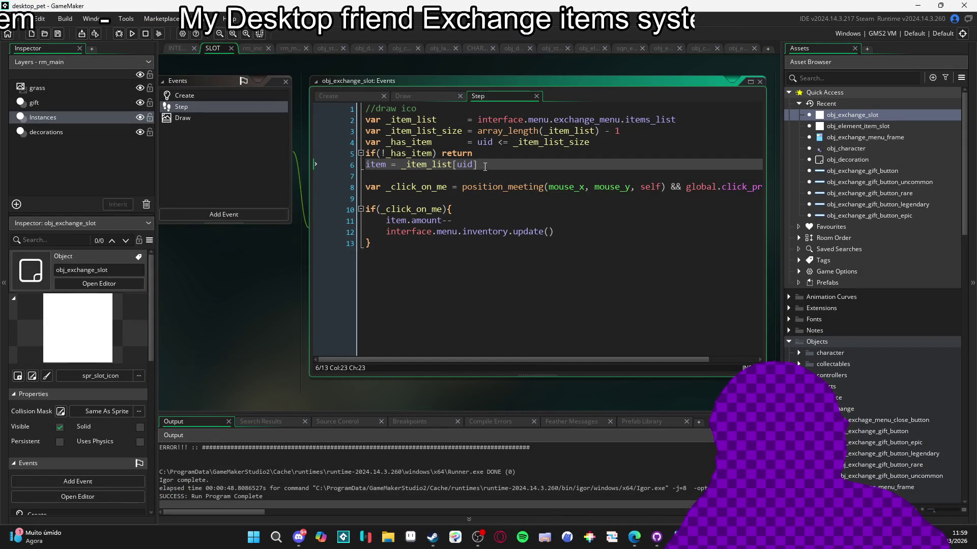
click(406, 153)
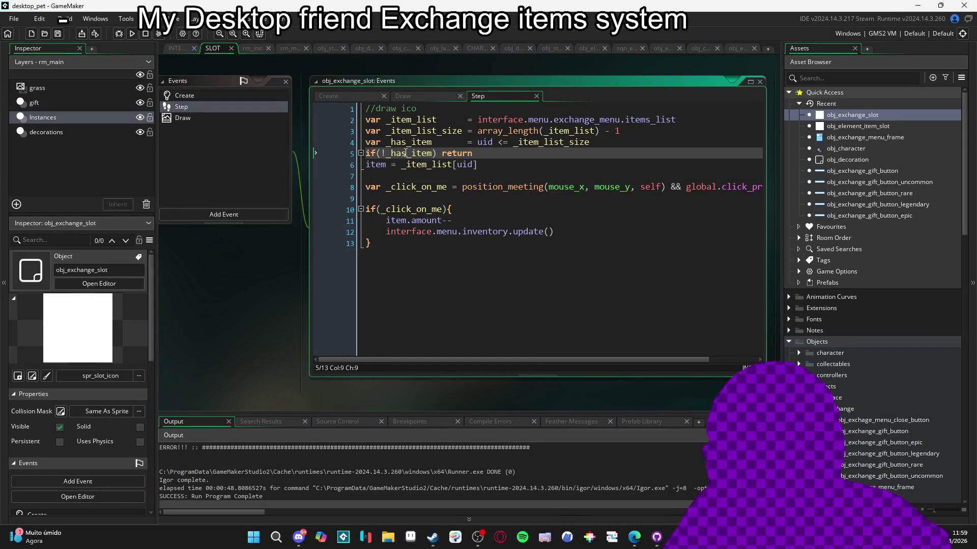
click(453, 154)
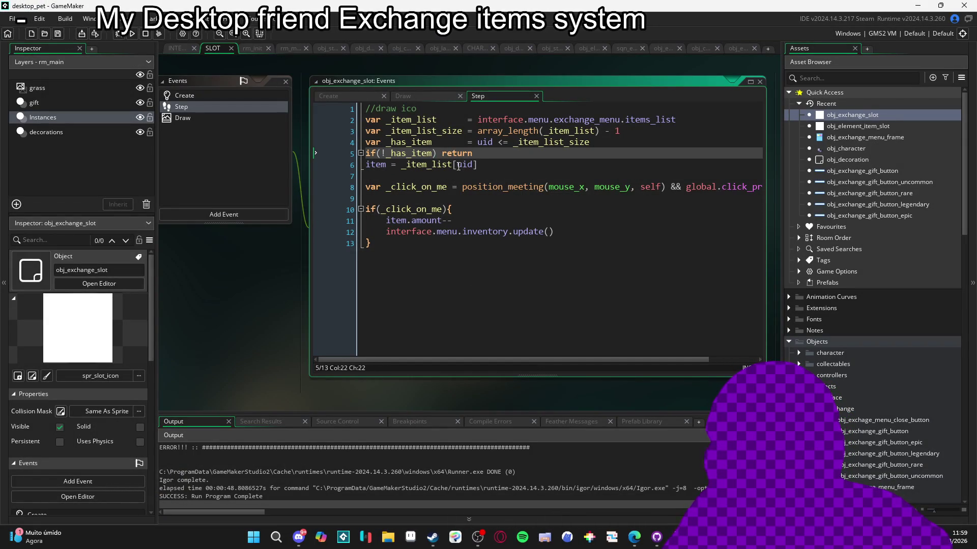
click(458, 166)
click(377, 170)
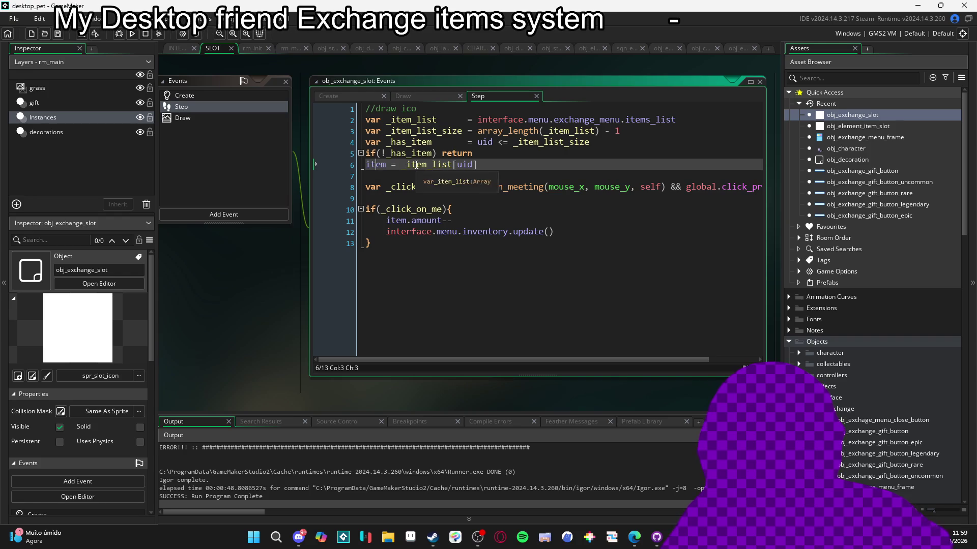
double_click(417, 120)
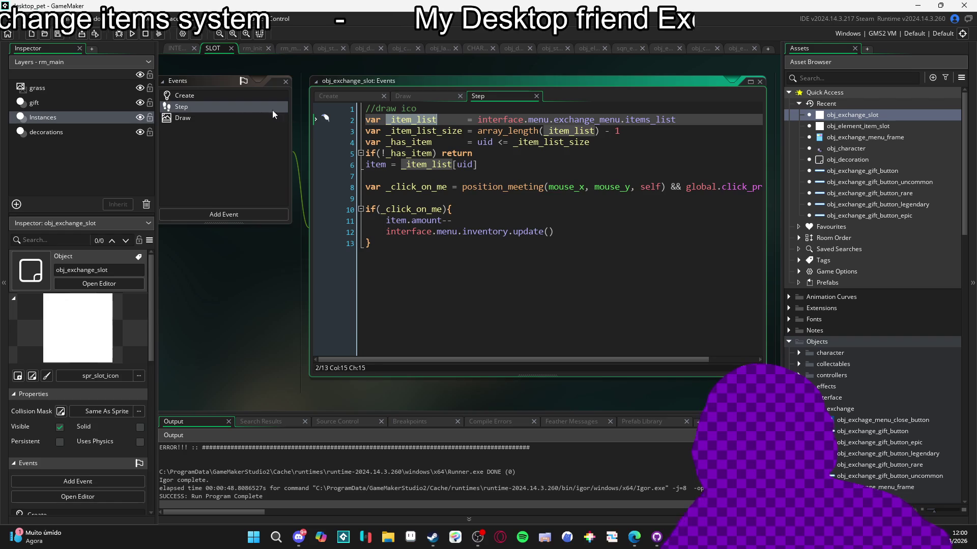
click(234, 119)
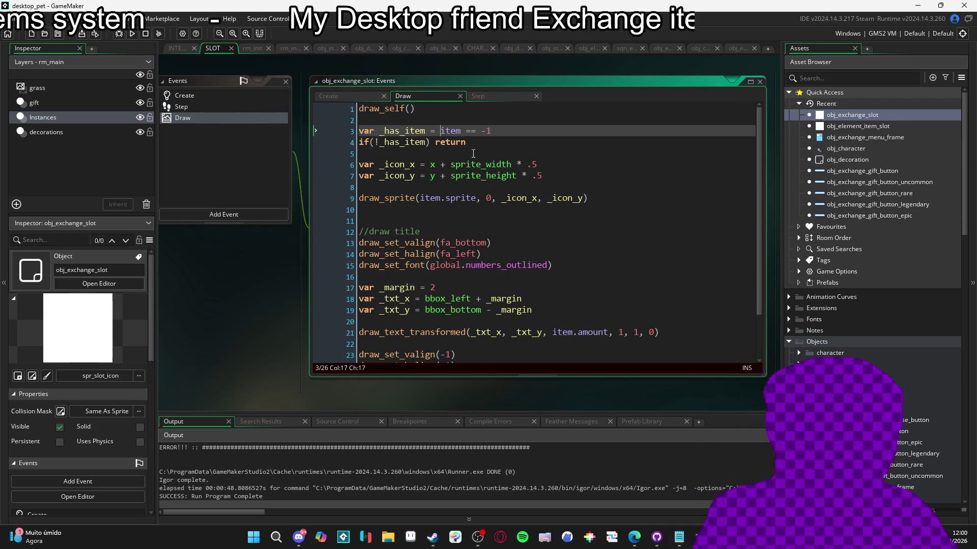
Paste the item lookup code into Draw and rename the position variables to _icon_x and _icon_y
key(BackSpace)
key(BackSpace)
key(BackSpace)
key(Down)
key(Down)
key(Return)
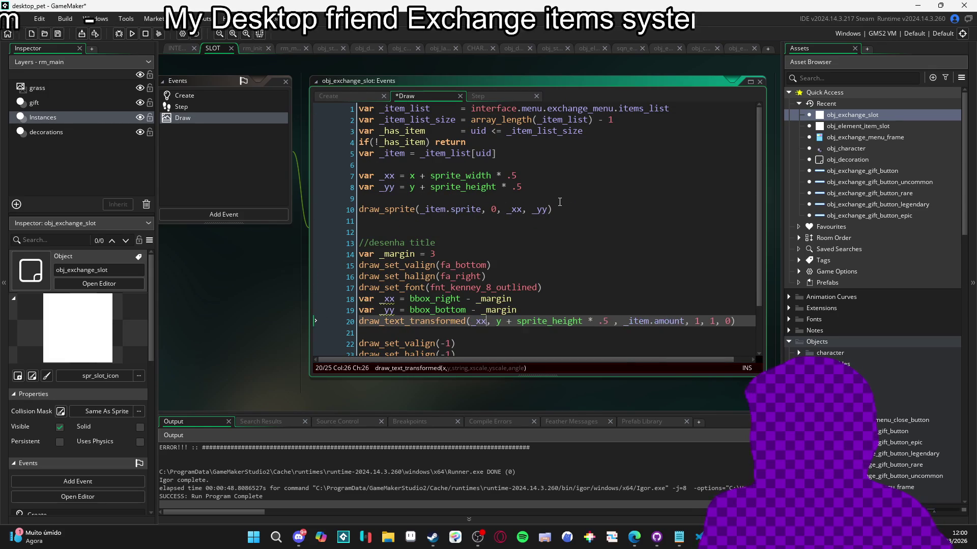
key(BackSpace)
text(_icon_x)
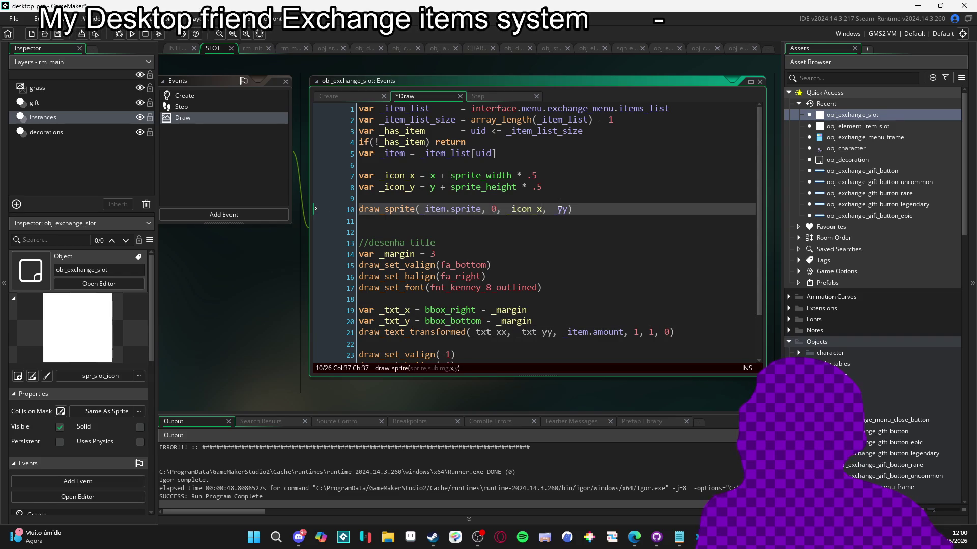
double_click(562, 209)
text(_icon_y)
key(ctrl+Right)
key(ctrl+Right)
key(BackSpace)
Move the margin declaration above the text positions and space out the text drawing code
key(Up)
key(Up)
key(Up)
key(Home)
key(shift+End)
key(ctrl+x)
key(Down)
key(Down)
key(Down)
key(ctrl+v)
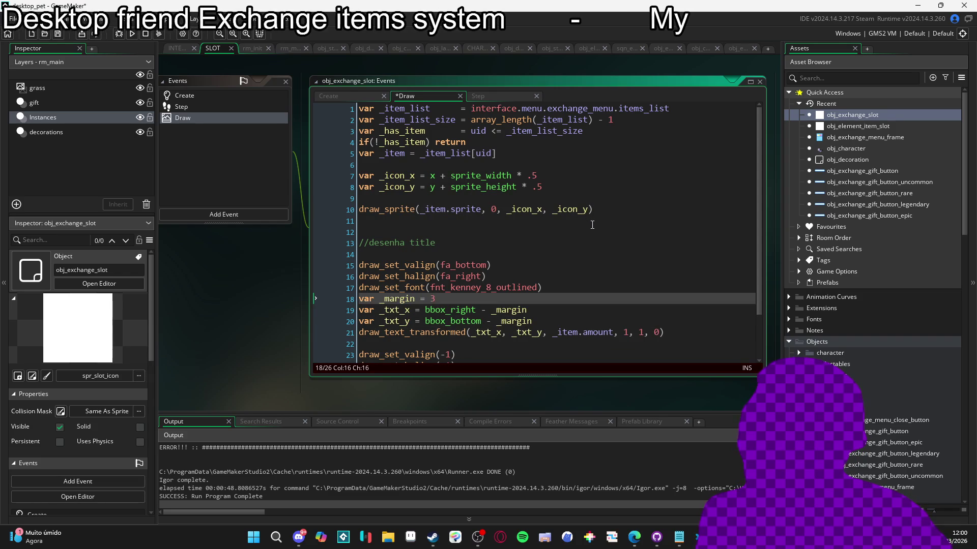
key(Home)
key(Return)
key(Down)
key(Down)
key(End)
key(Return)
Switch the amount font to global.numbers_outlined and clear the old scale values
key(Down)
key(End)
key(ctrl+Left)
key(ctrl+Left)
key(ctrl+Left)
key(Delete)
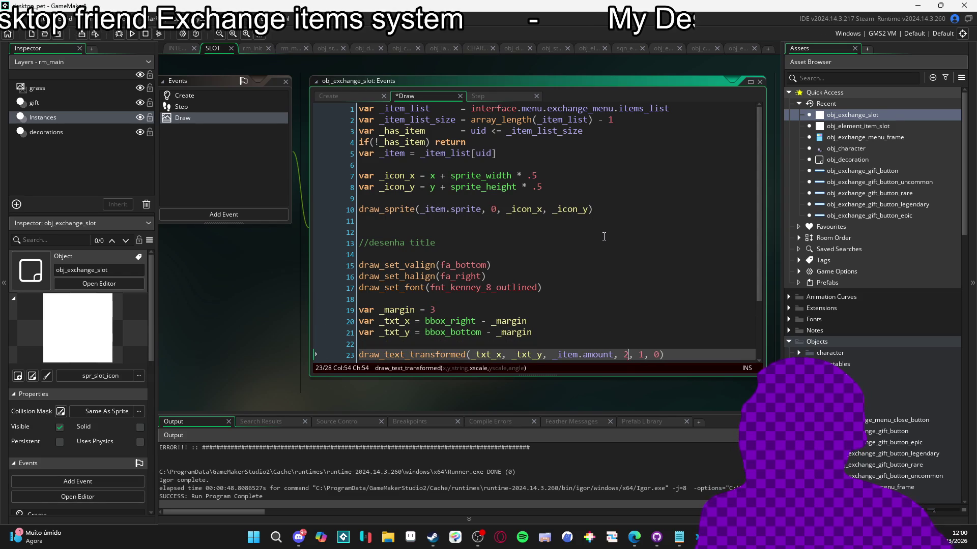
key(Up)
key(Up)
key(Up)
key(End)
key(Left)
key(ctrl+shift+Left)
key(ctrl+v)
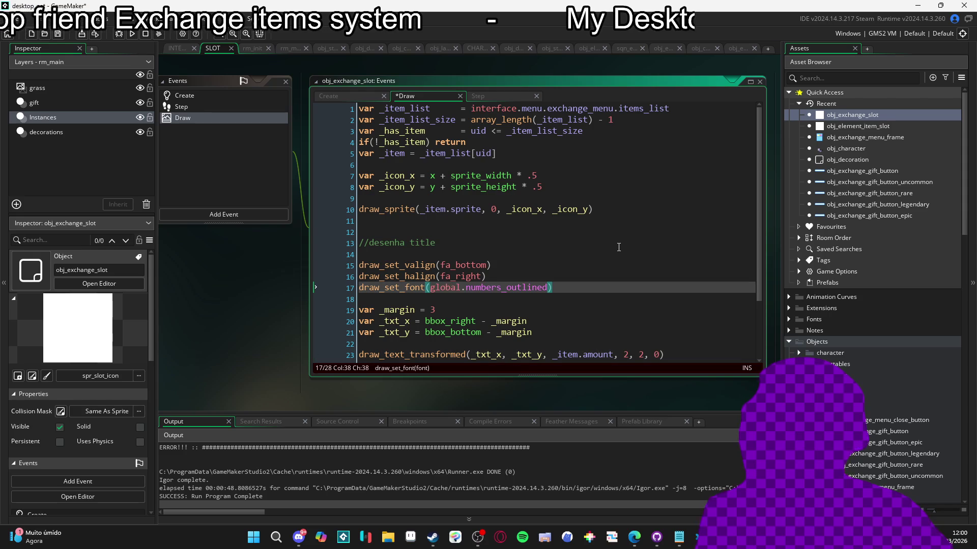
key(Down)
key(Down)
key(Down)
key(End)
key(ctrl+Left)
key(ctrl+Left)
key(ctrl+Left)
key(Delete)
Set the amount text scale to 1 and reduce the margin from 3 to 2
key(Right)
key(Right)
key(Right)
text(1)
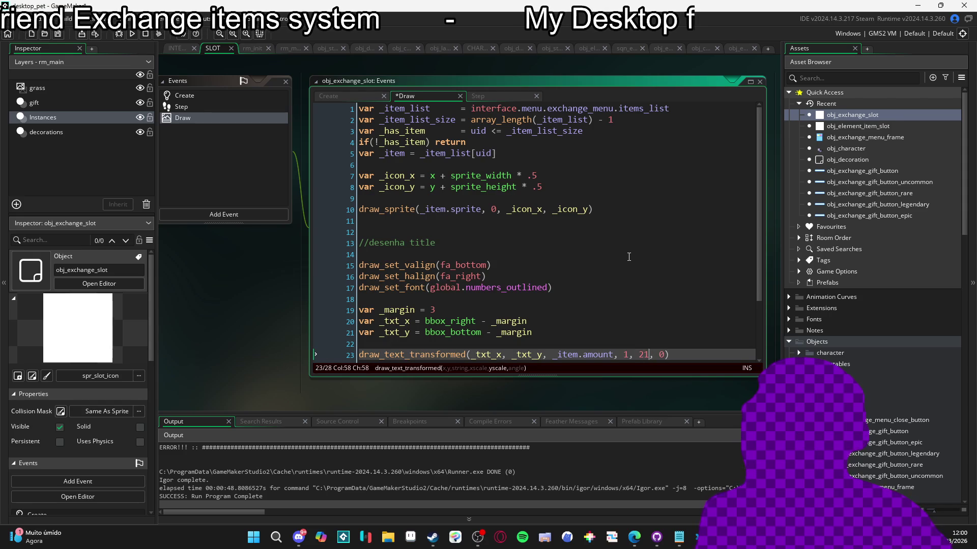
text(1)
key(Up)
key(Up)
key(Up)
key(End)
key(BackSpace)
text(2)
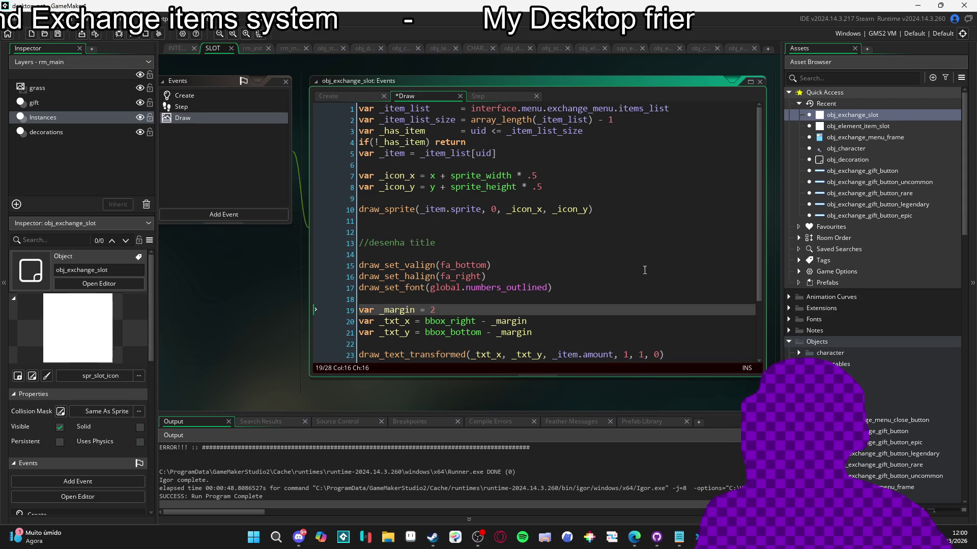
Left-align the amount text with fa_left at bbox_left + _margin, adding a blank top line
key(Up)
key(Up)
key(Up)
key(End)
key(Left)
key(BackSpace)
key(BackSpace)
key(BackSpace)
text(left)
key(Down)
key(Down)
key(Down)
key(BackSpace)
key(BackSpace)
key(BackSpace)
text(left)
key(Right)
key(Right)
key(BackSpace)
text(+)
key(ctrl+Home)
key(Return)
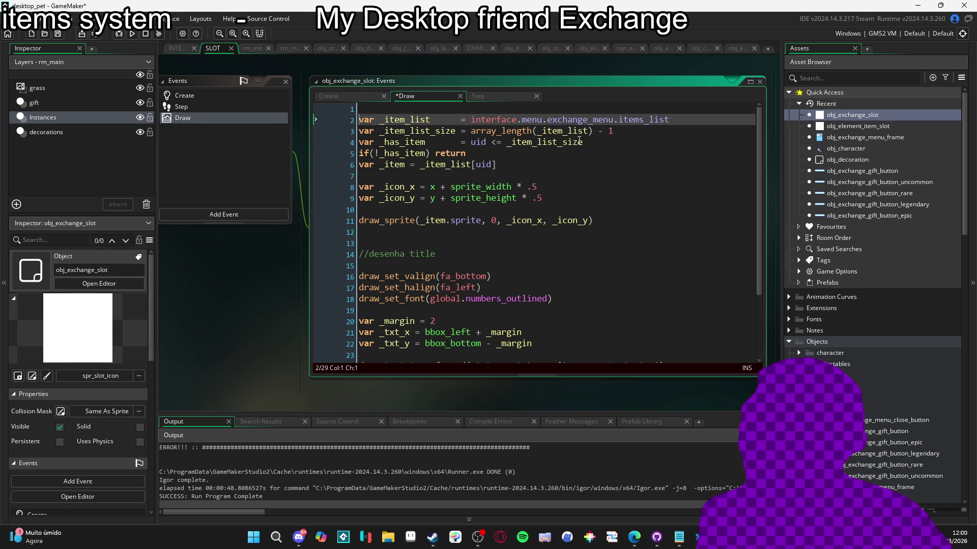
mouse_move(466, 153)
mouse_down()
mouse_move(359, 153)
mouse_move(316, 111)
mouse_up()
Copy the Draw item lookup lines into the Step event under the comment for comparison
key(ctrl+c)
click(230, 108)
key(ctrl+v)
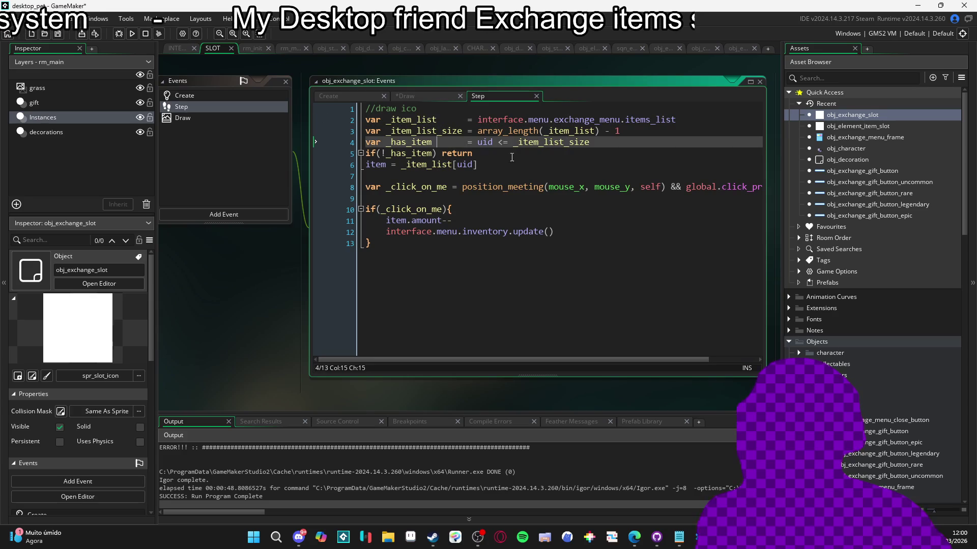
click(338, 117)
key(Return)
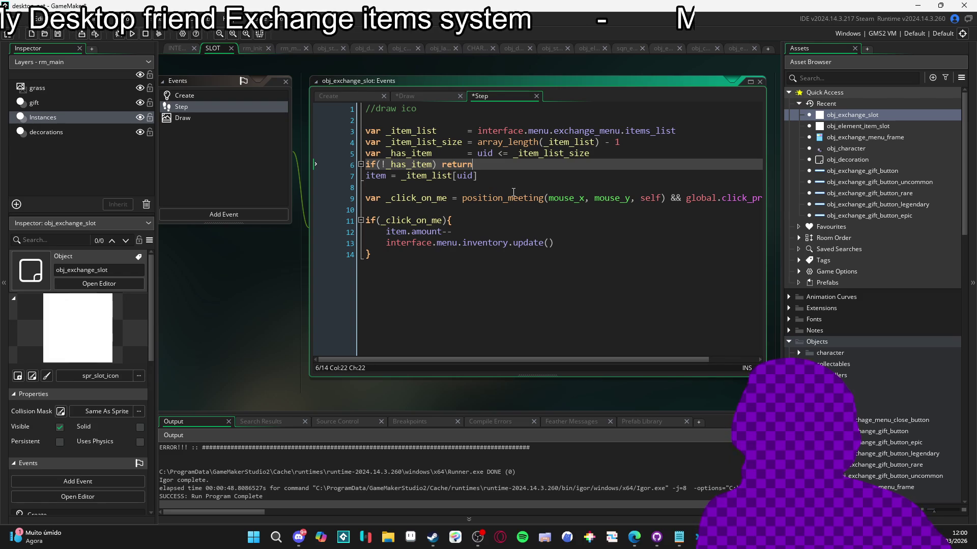
click(208, 118)
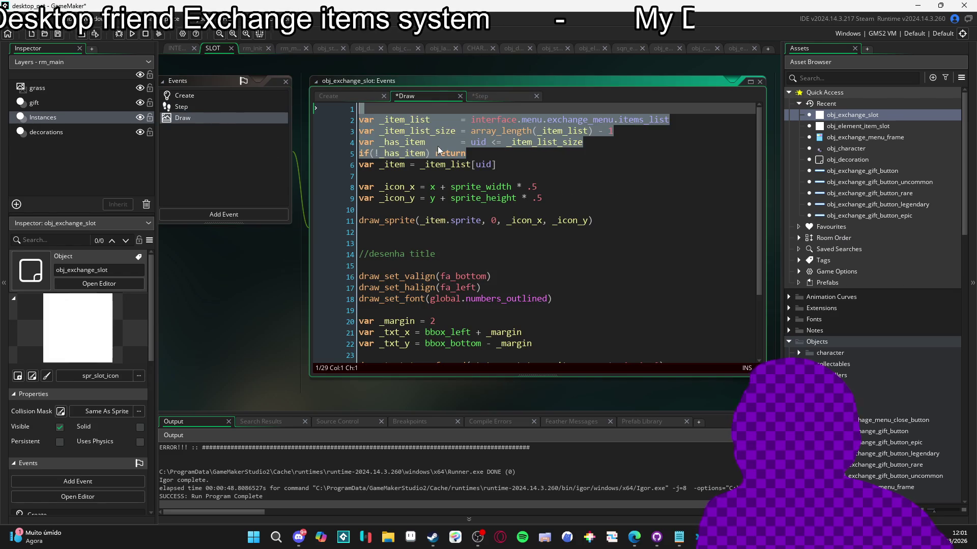
Base _has_item on item instead of the uid range check and delete the list declarations
click(435, 146)
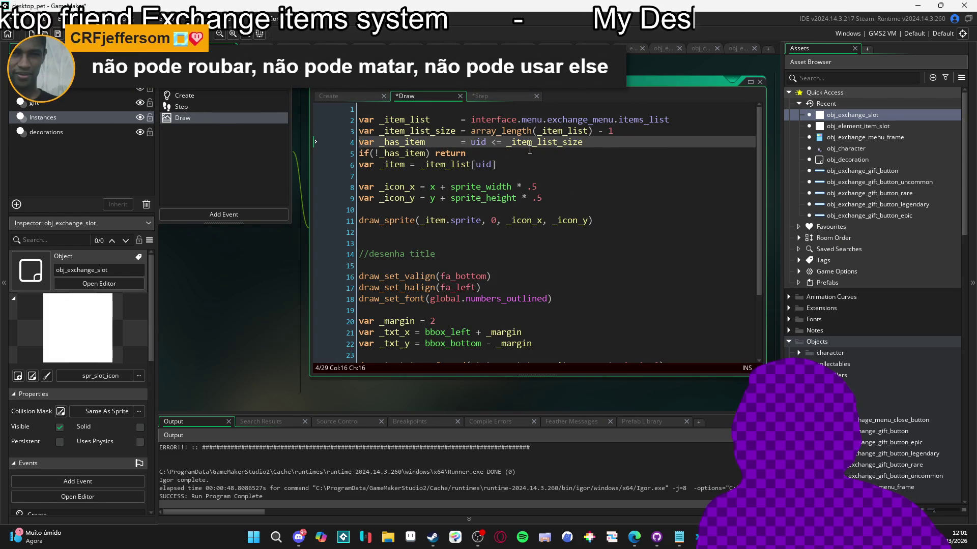
drag(604, 143, 471, 142)
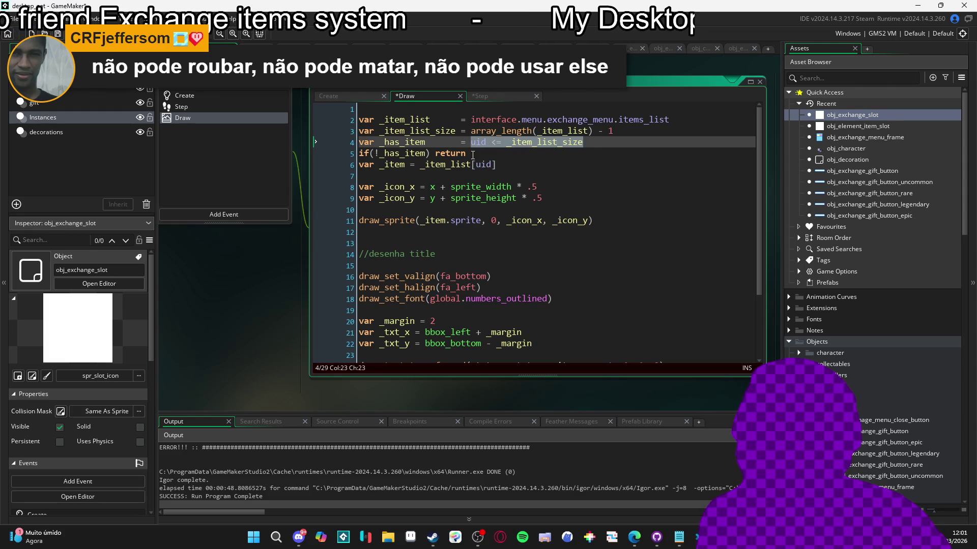
click(475, 143)
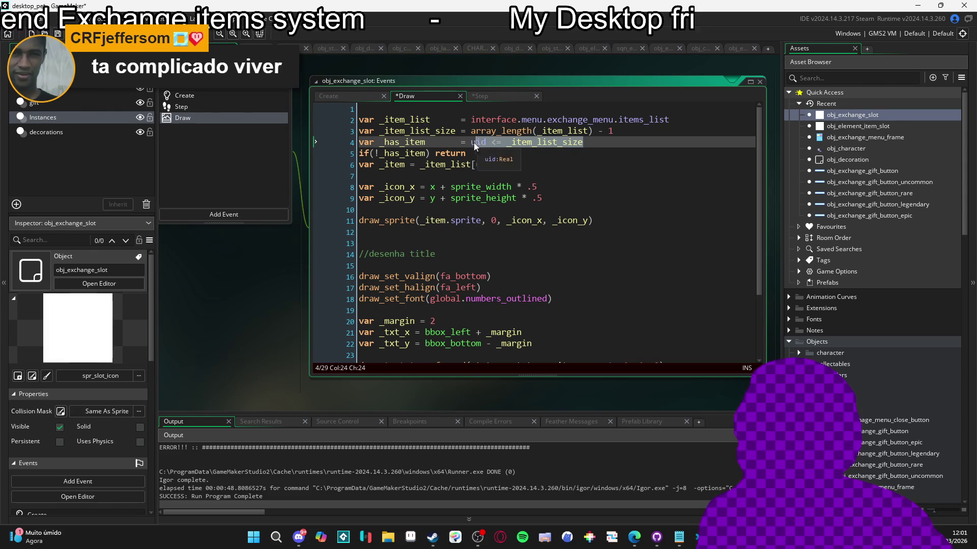
text(item)
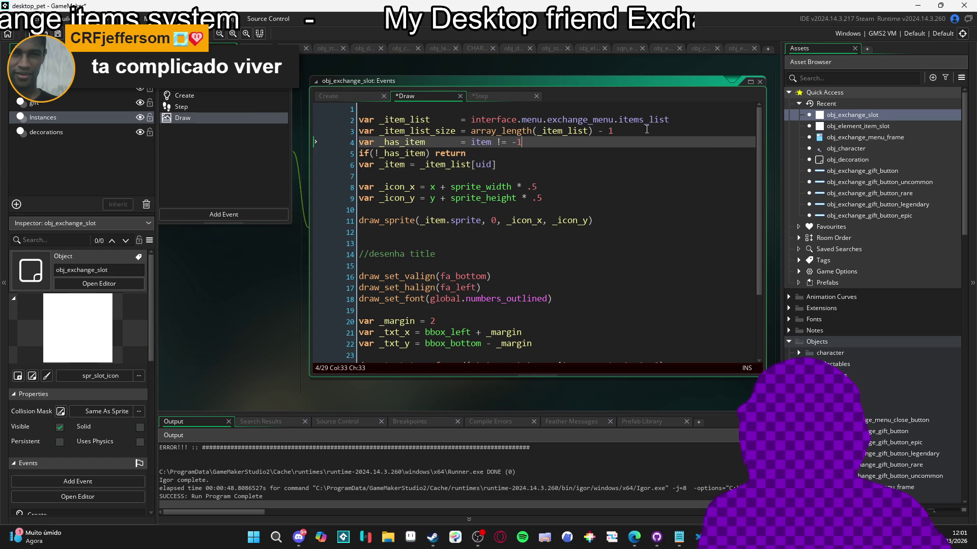
drag(615, 131, 360, 108)
key(BackSpace)
Tidy the has-item line's spacing and delete the _item lookup line
drag(497, 142, 250, 143)
click(425, 121)
key(Delete)
key(Delete)
key(Delete)
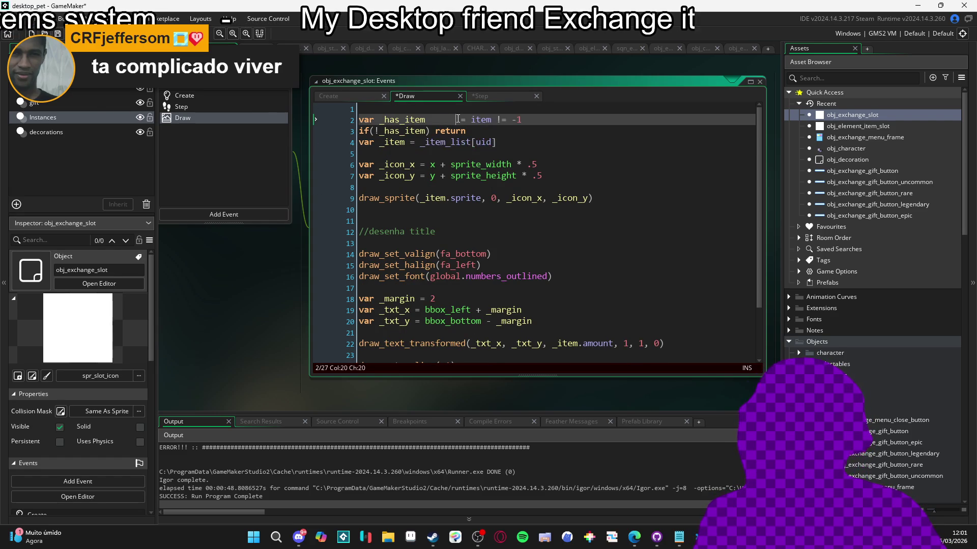
drag(498, 143, 318, 139)
key(BackSpace)
Use item instead of _item in the sprite and amount drawing calls, then save
double_click(451, 119)
scroll(457, 152, down, 2)
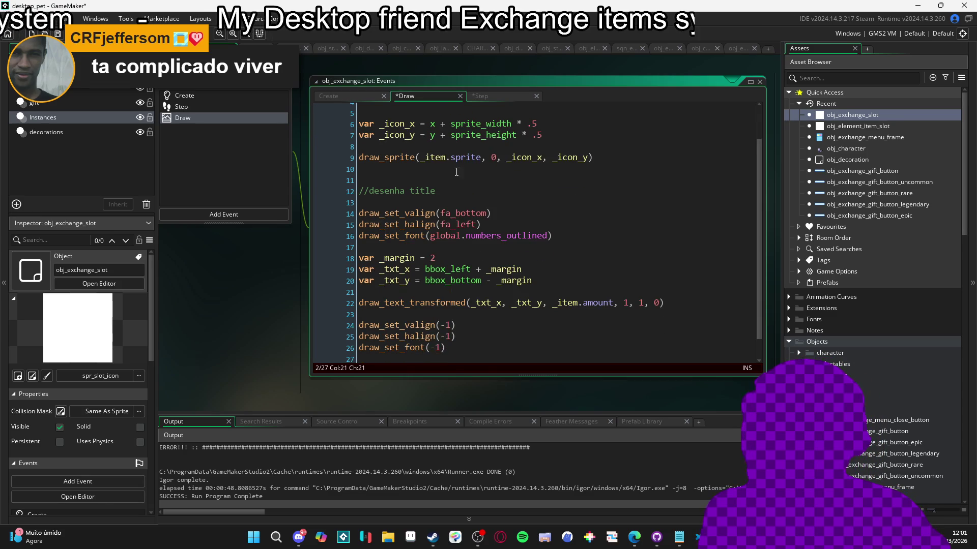
double_click(430, 157)
text(item)
scroll(500, 181, down, 1)
click(570, 286)
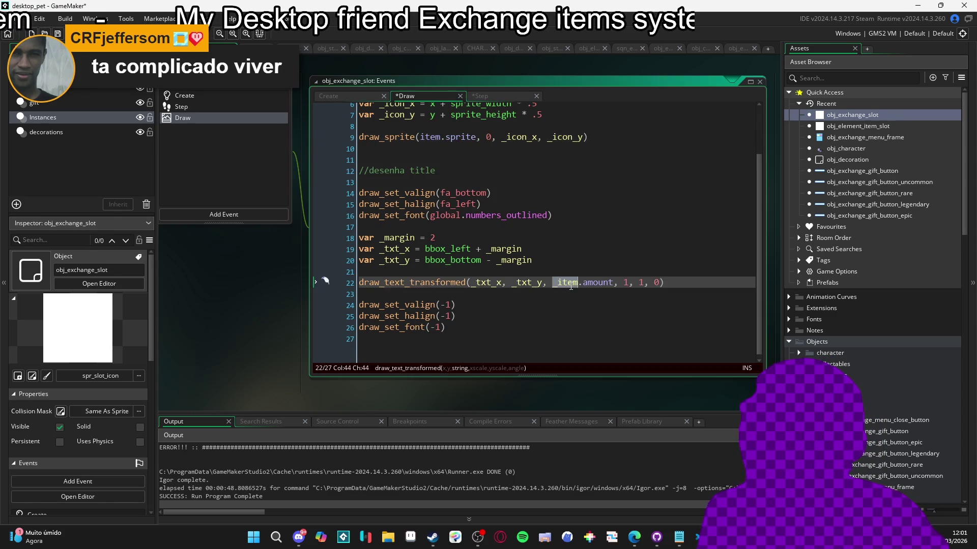
key(ctrl+s)
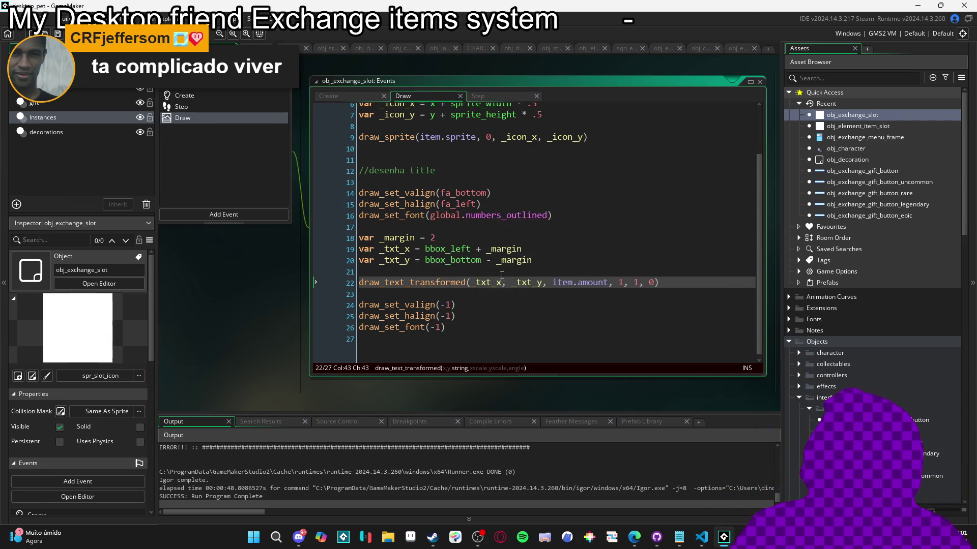
Rerun the pet, exchange an item, abort the index-19 out-of-range error, and view the slot's Create code
click(193, 109)
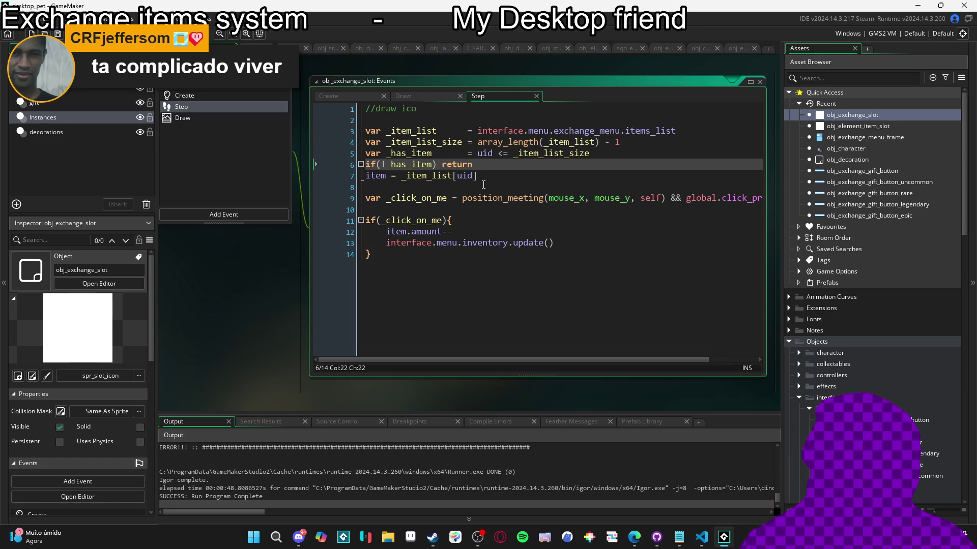
key(F5)
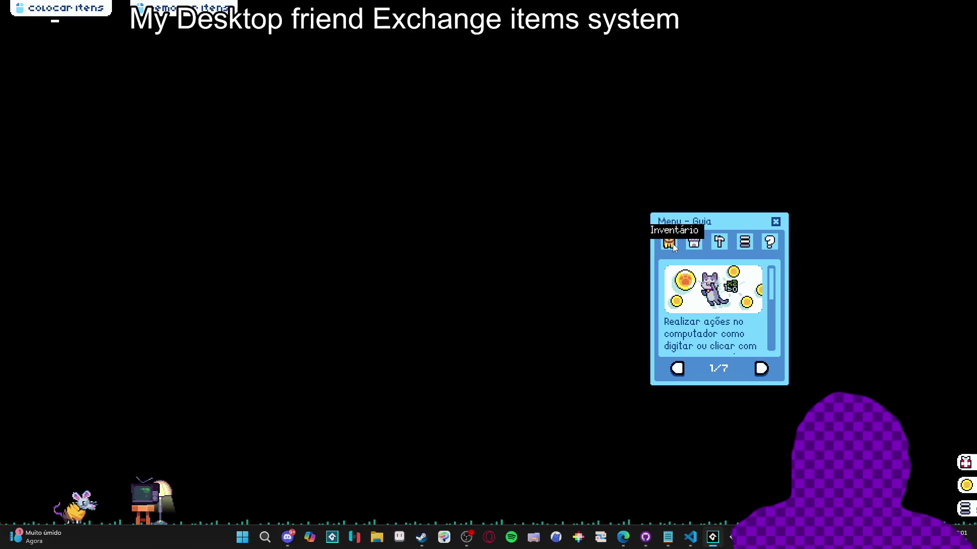
click(669, 242)
click(718, 367)
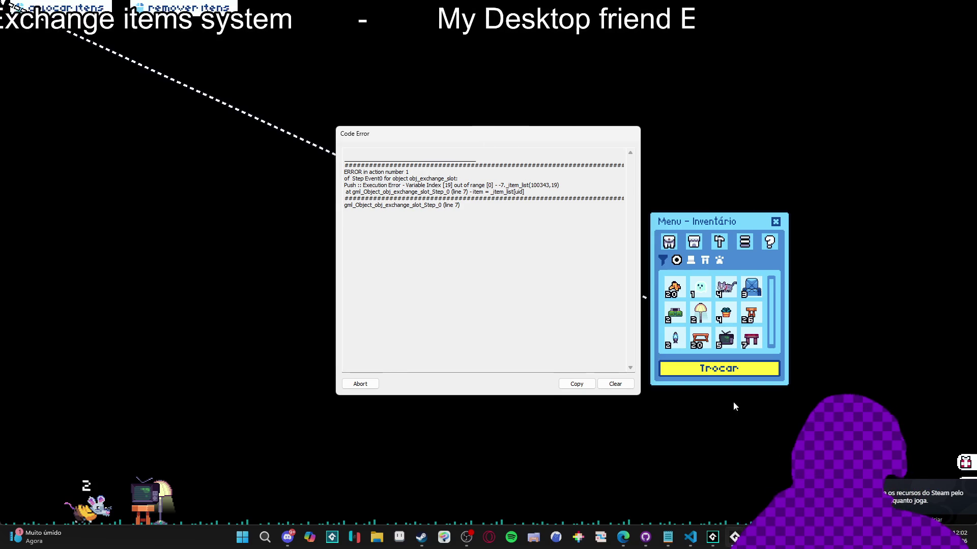
click(360, 384)
click(244, 96)
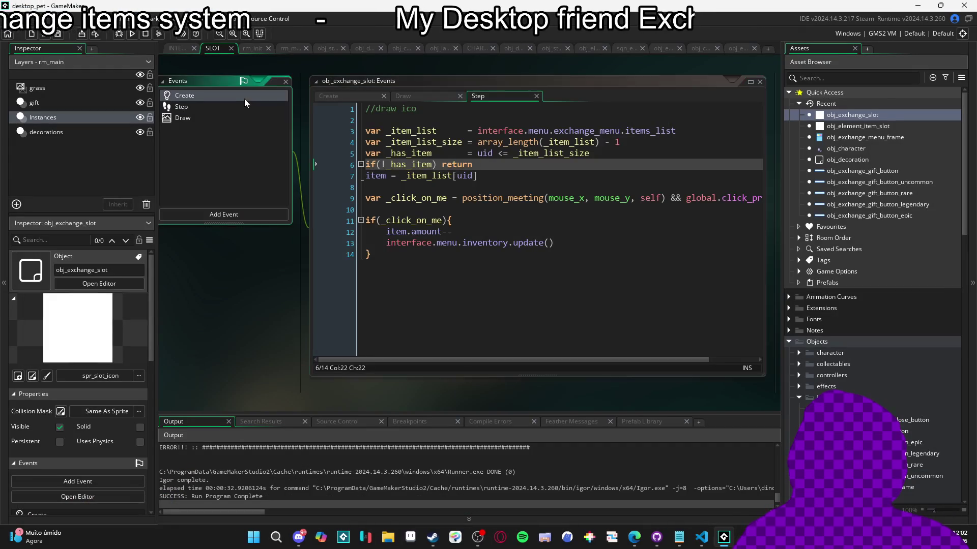
Add a step = 0 counter below item = -1 in obj_exchange_slot's Create event
click(254, 107)
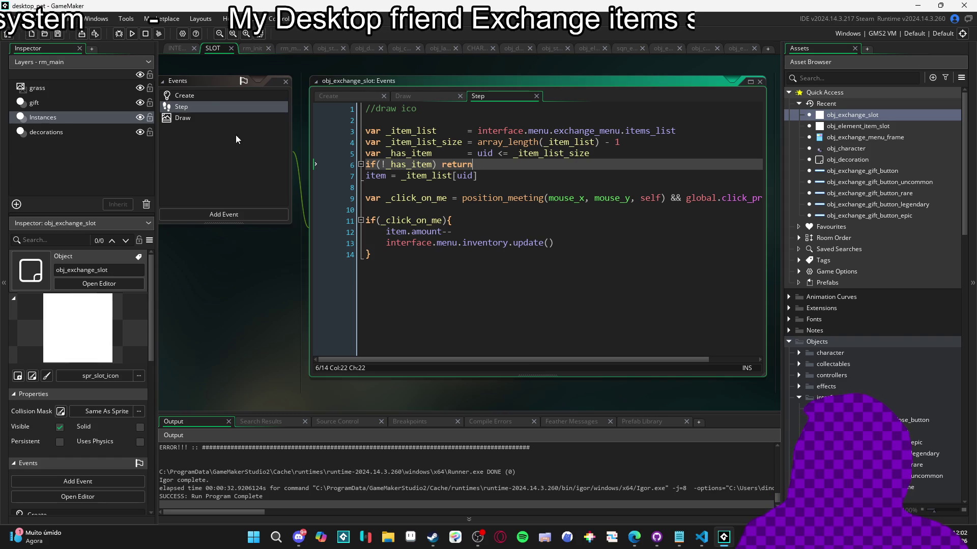
click(208, 95)
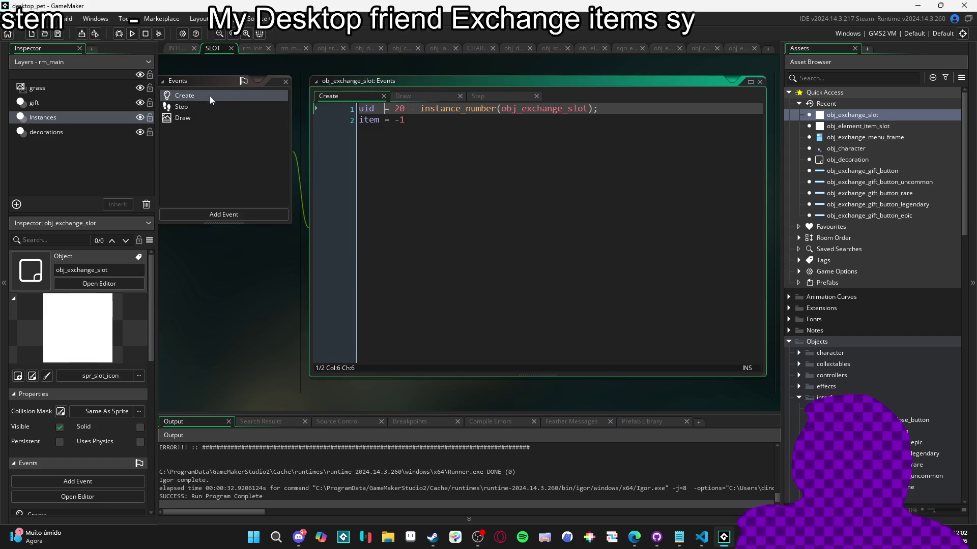
click(439, 128)
key(Return)
text(step = 0)
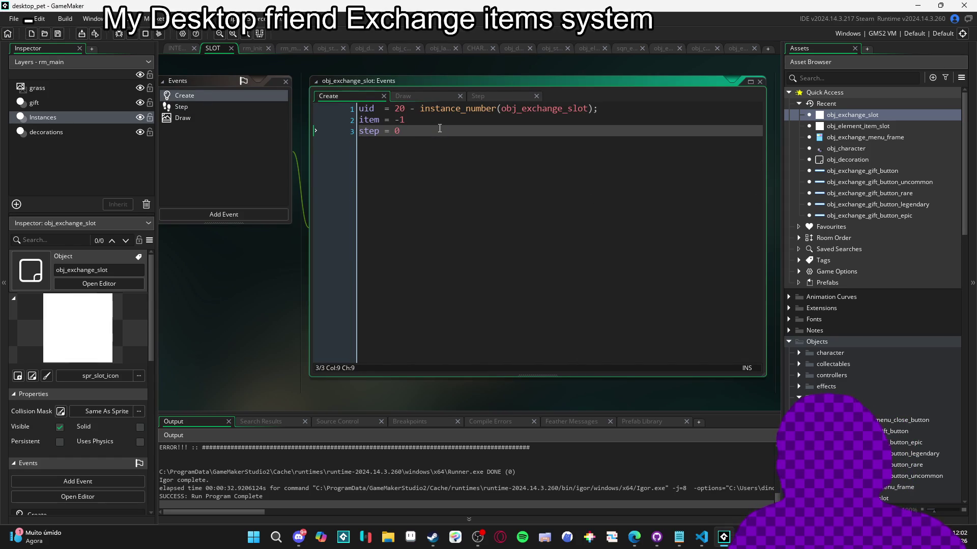
Insert step++ and if(step < 2) return at the top of the Step event
click(264, 108)
click(368, 109)
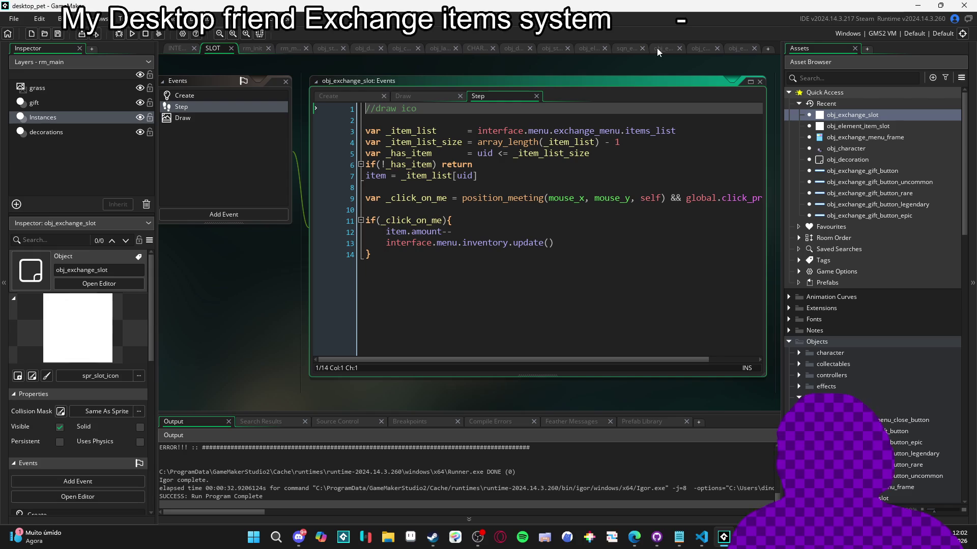
key(Return)
key(Up)
text(step++)
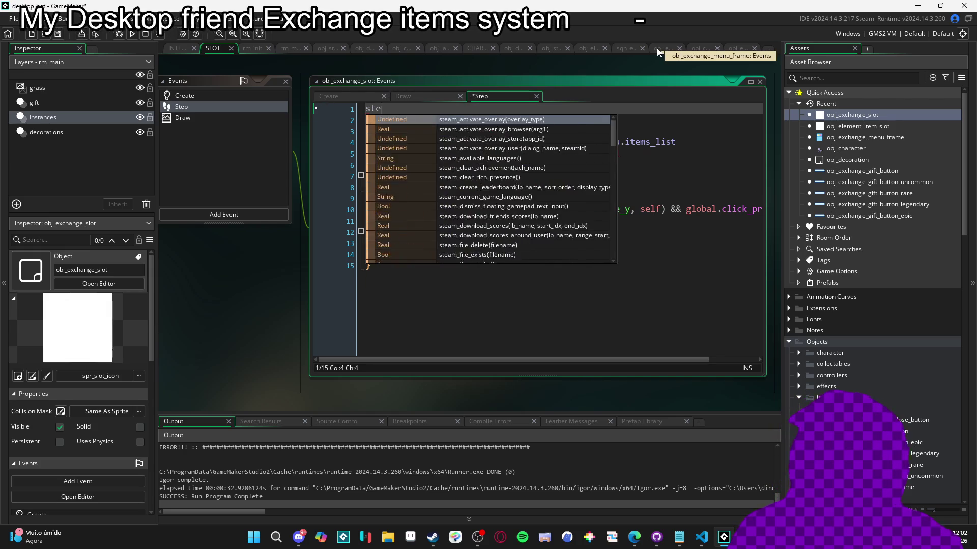
key(Return)
text(if)
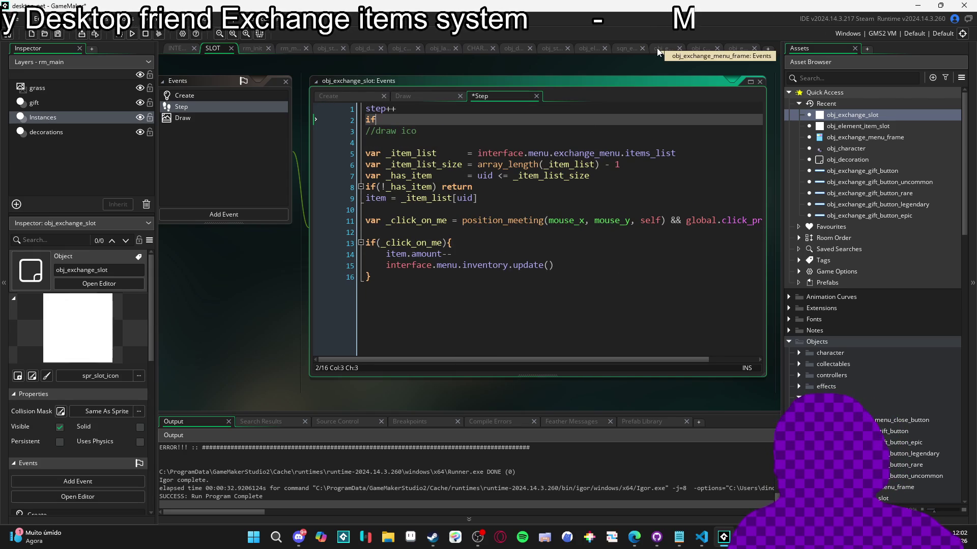
text((step <)
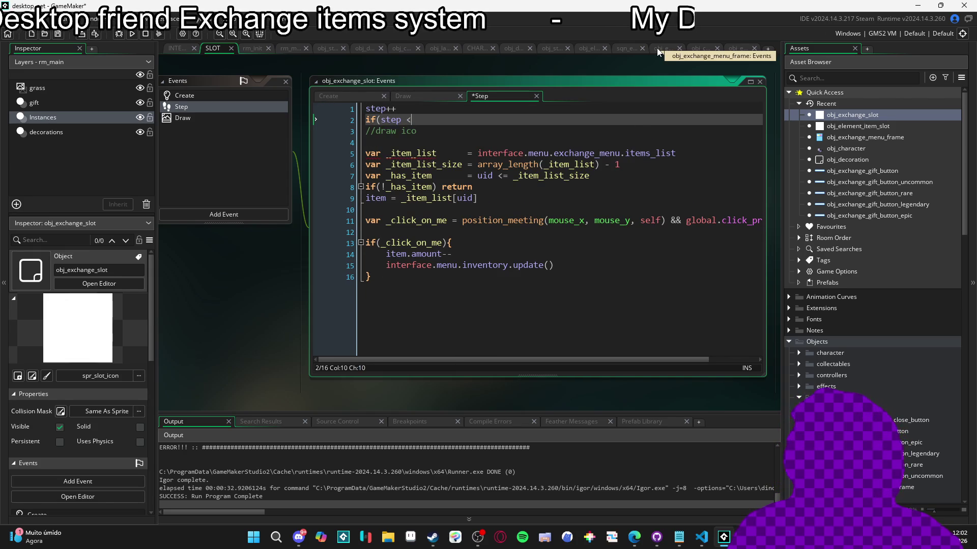
text() retu)
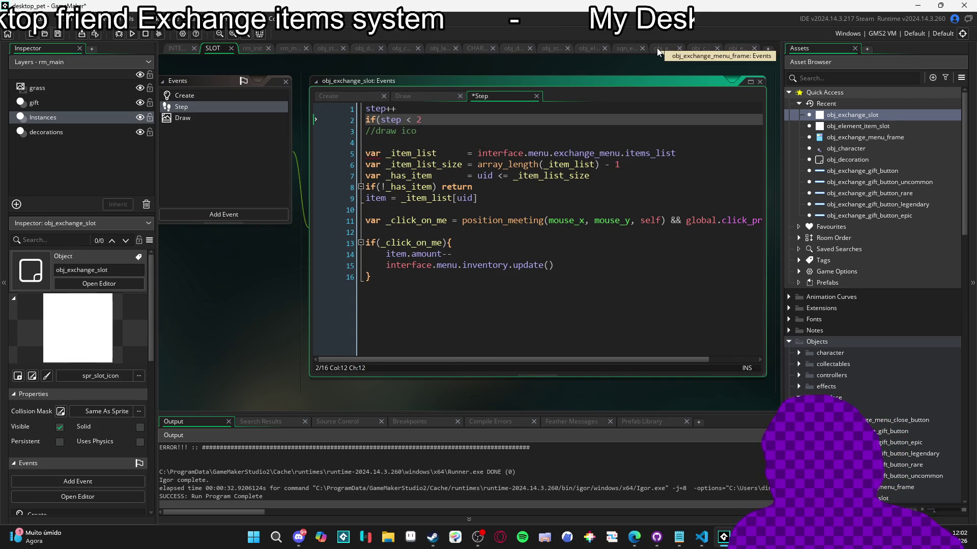
text(rn)
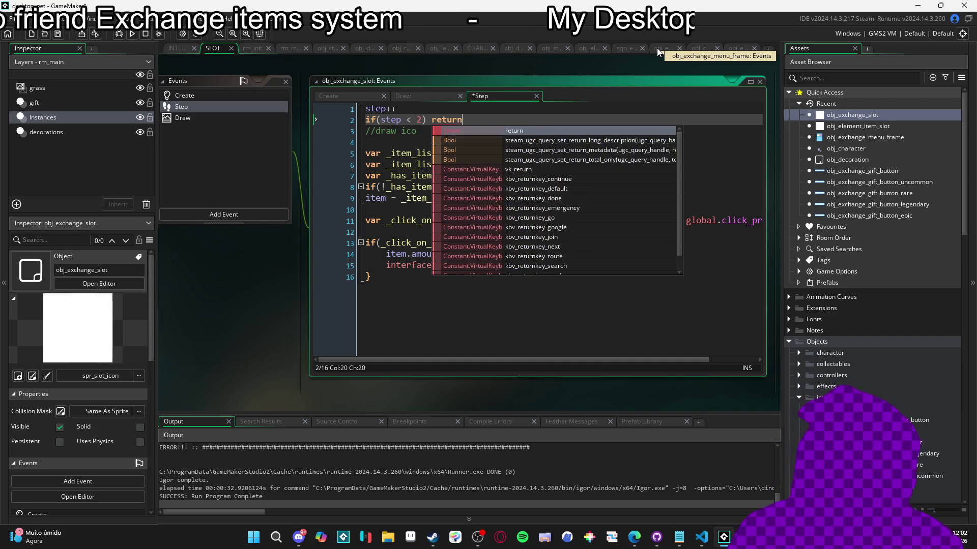
Run the game, open the exchange menu from the inventory, and abort the recurring index-19 error
key(F5)
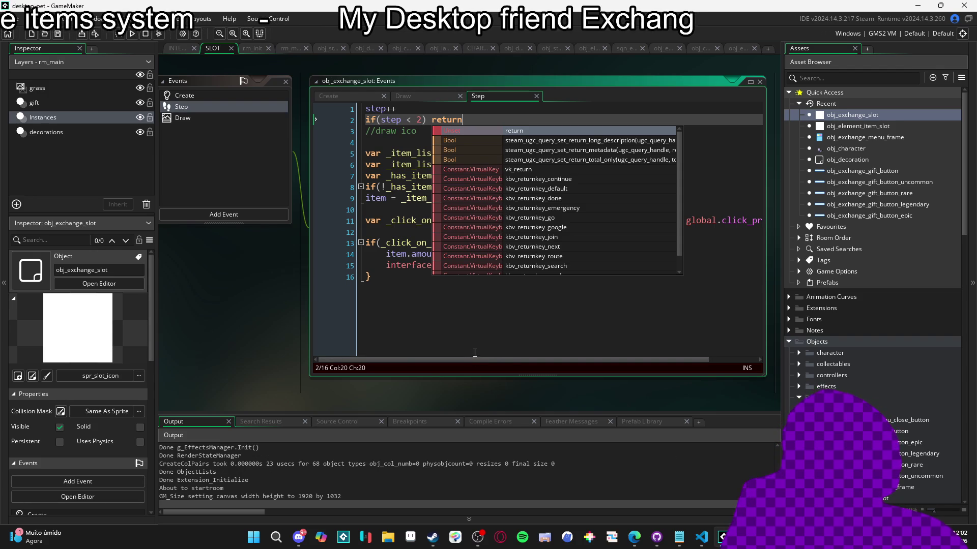
click(493, 326)
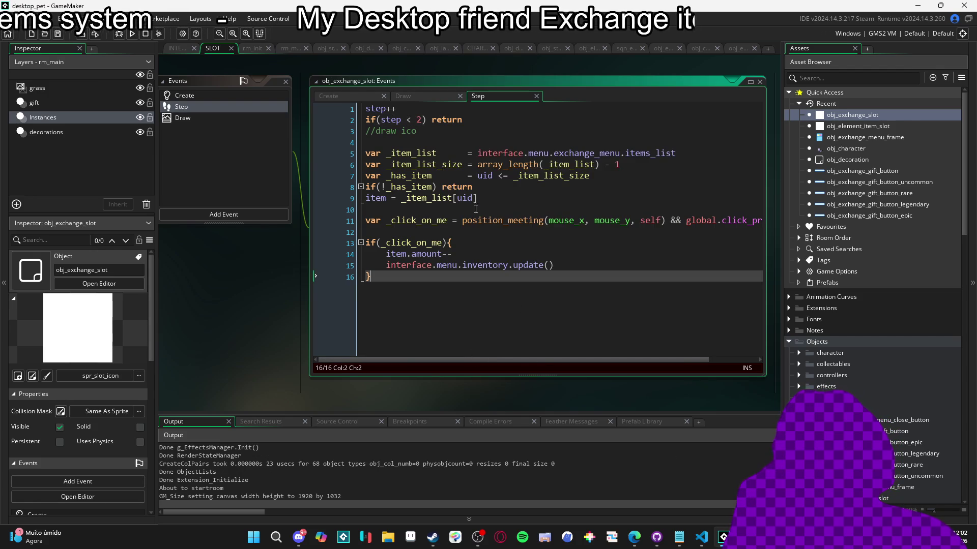
click(669, 242)
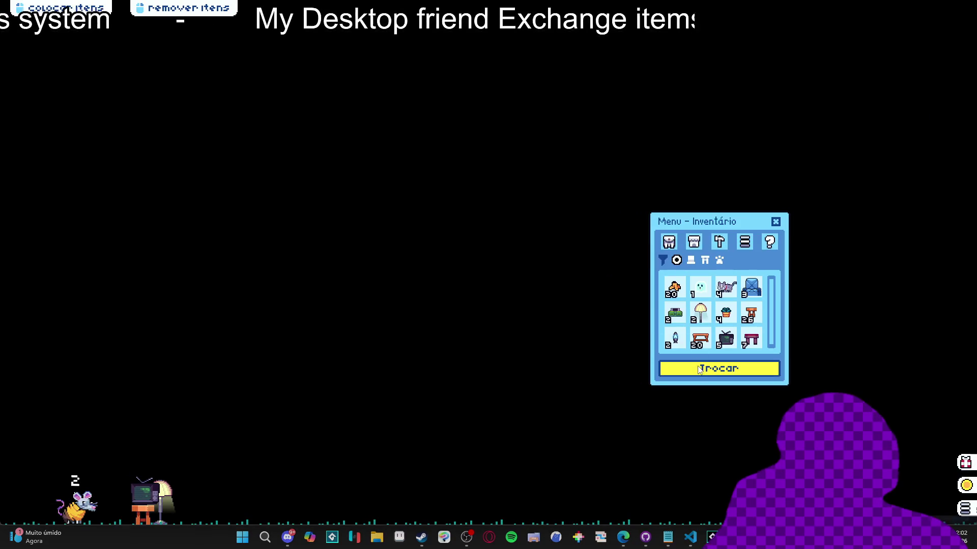
click(698, 366)
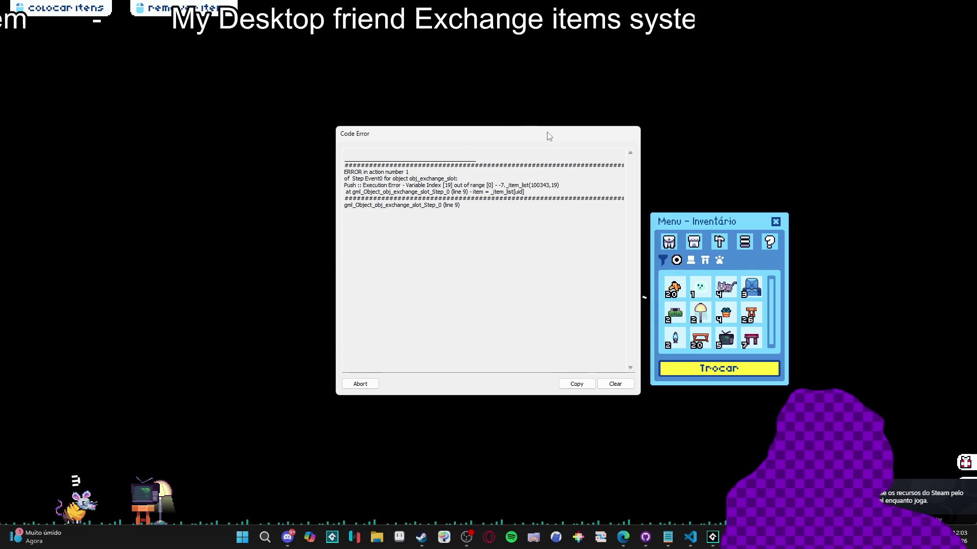
click(361, 383)
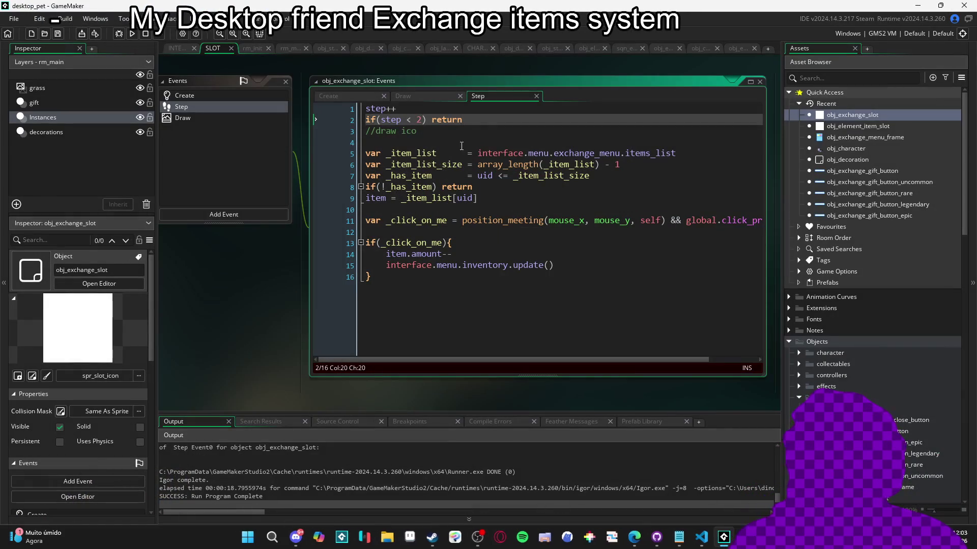
Delete the step-counter lines from the Step and Create events and save
click(407, 165)
drag(462, 119, 365, 108)
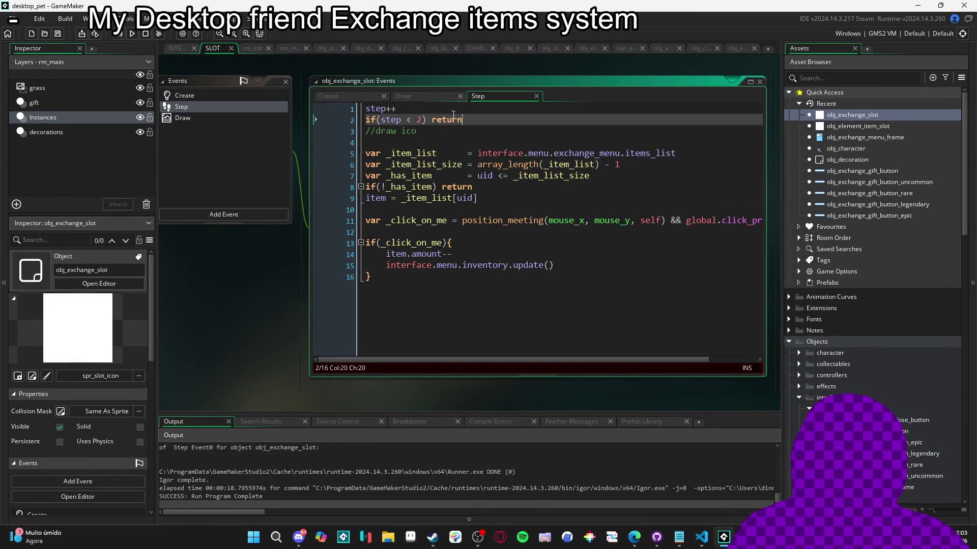
key(BackSpace)
click(235, 97)
key(BackSpace)
key(BackSpace)
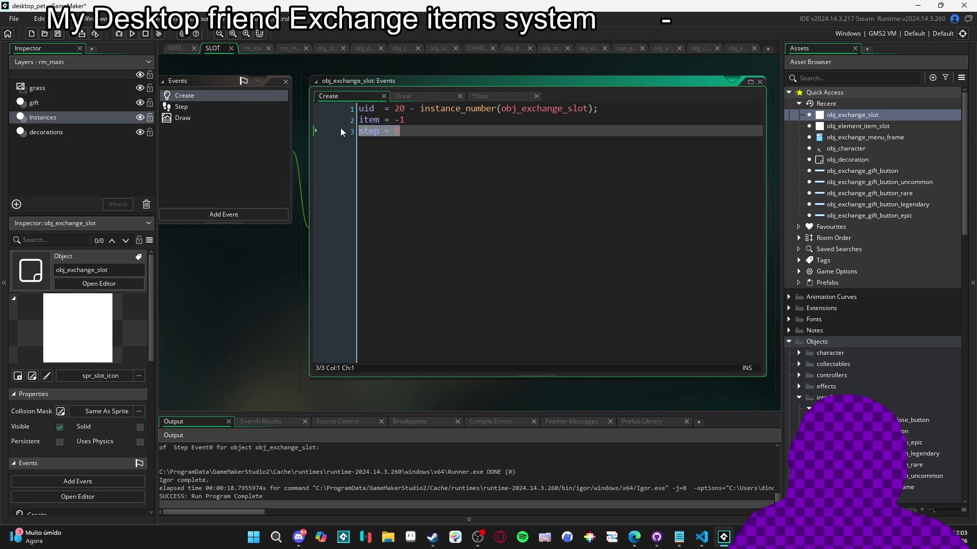
click(193, 108)
click(444, 132)
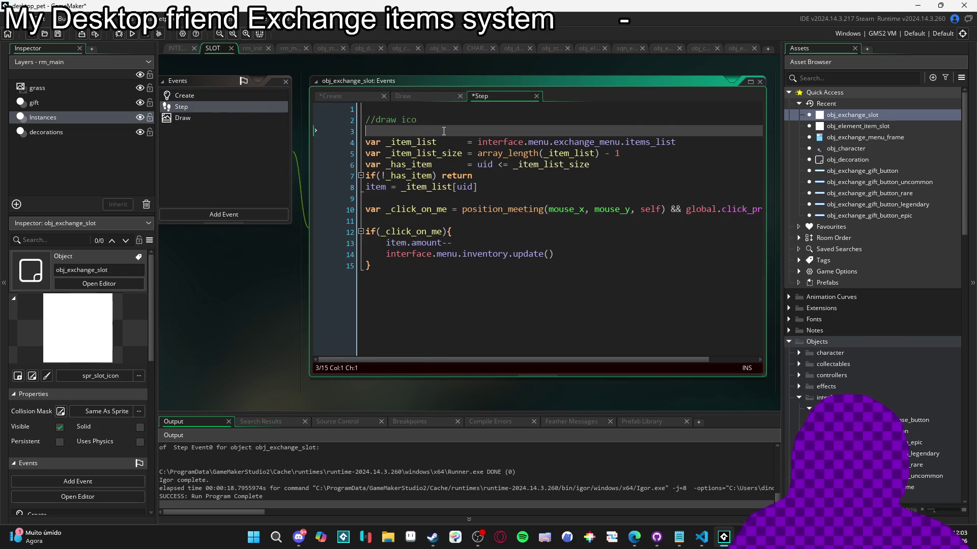
key(BackSpace)
key(ctrl+s)
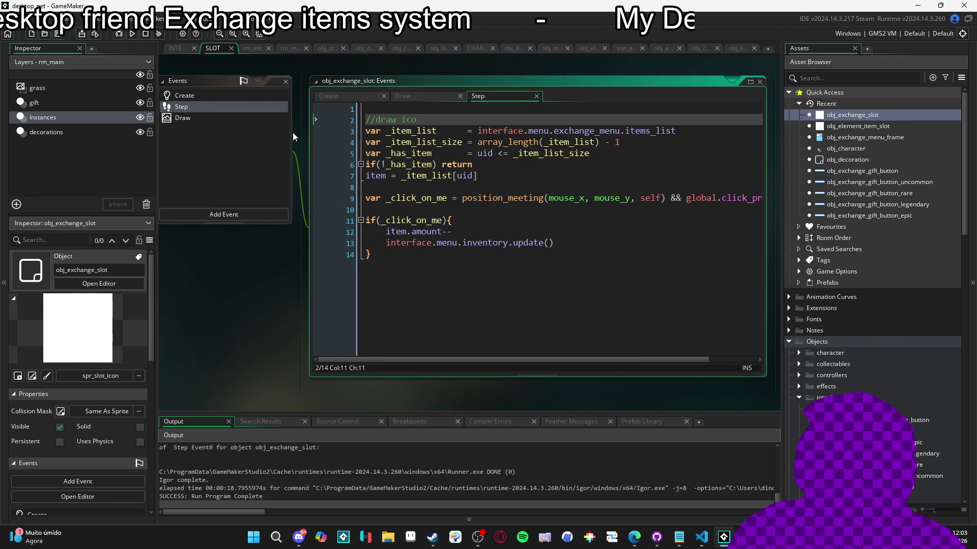
Find the _item_list_size uses and move to the <= comparison on Step line 5
double_click(413, 131)
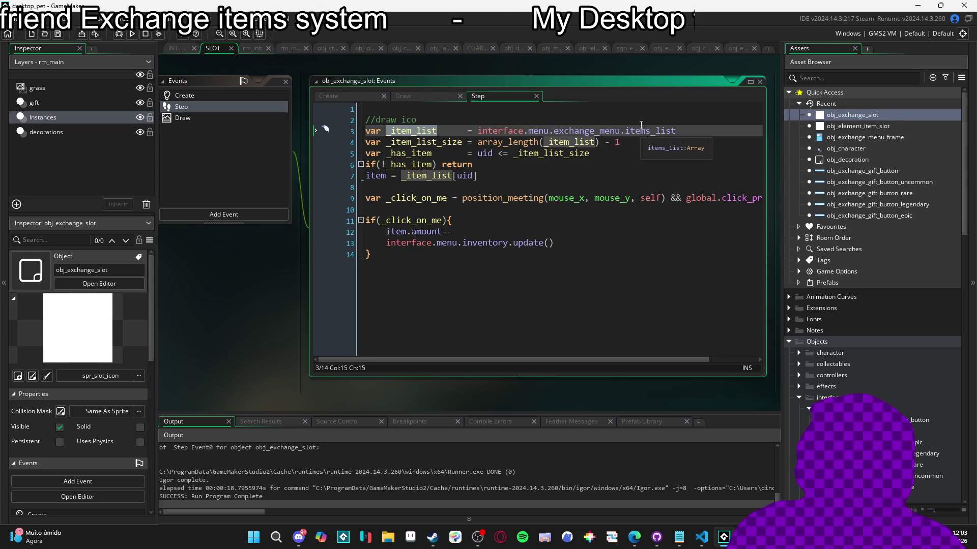
double_click(432, 141)
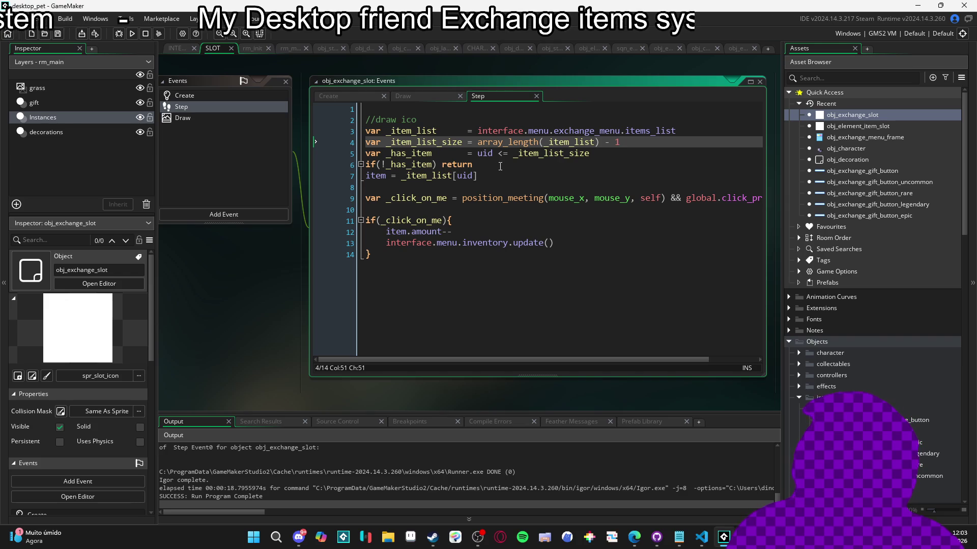
click(508, 153)
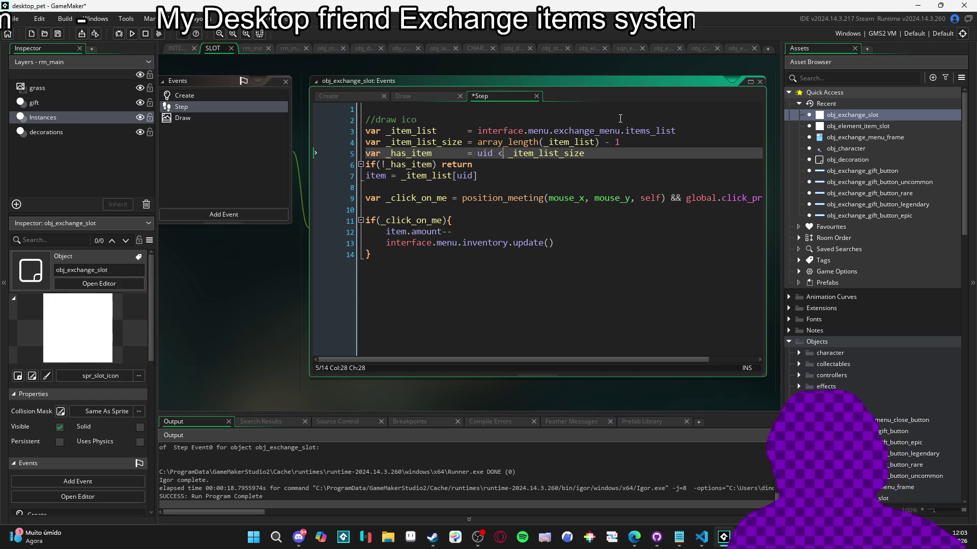